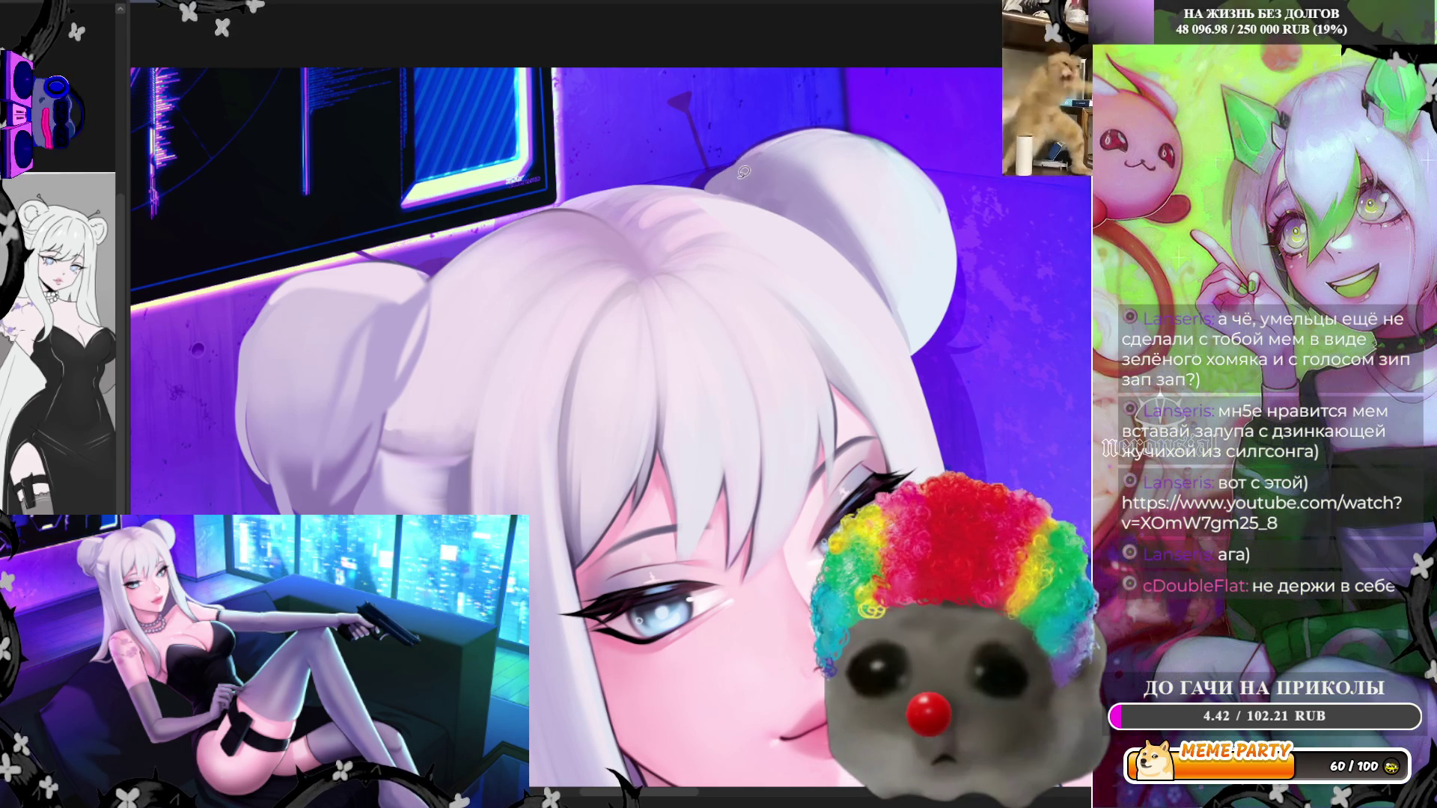
Trace and refine the left hair bun outline with the lasso, then mirror the canvas view
left_click_drag(732, 185, 733, 183)
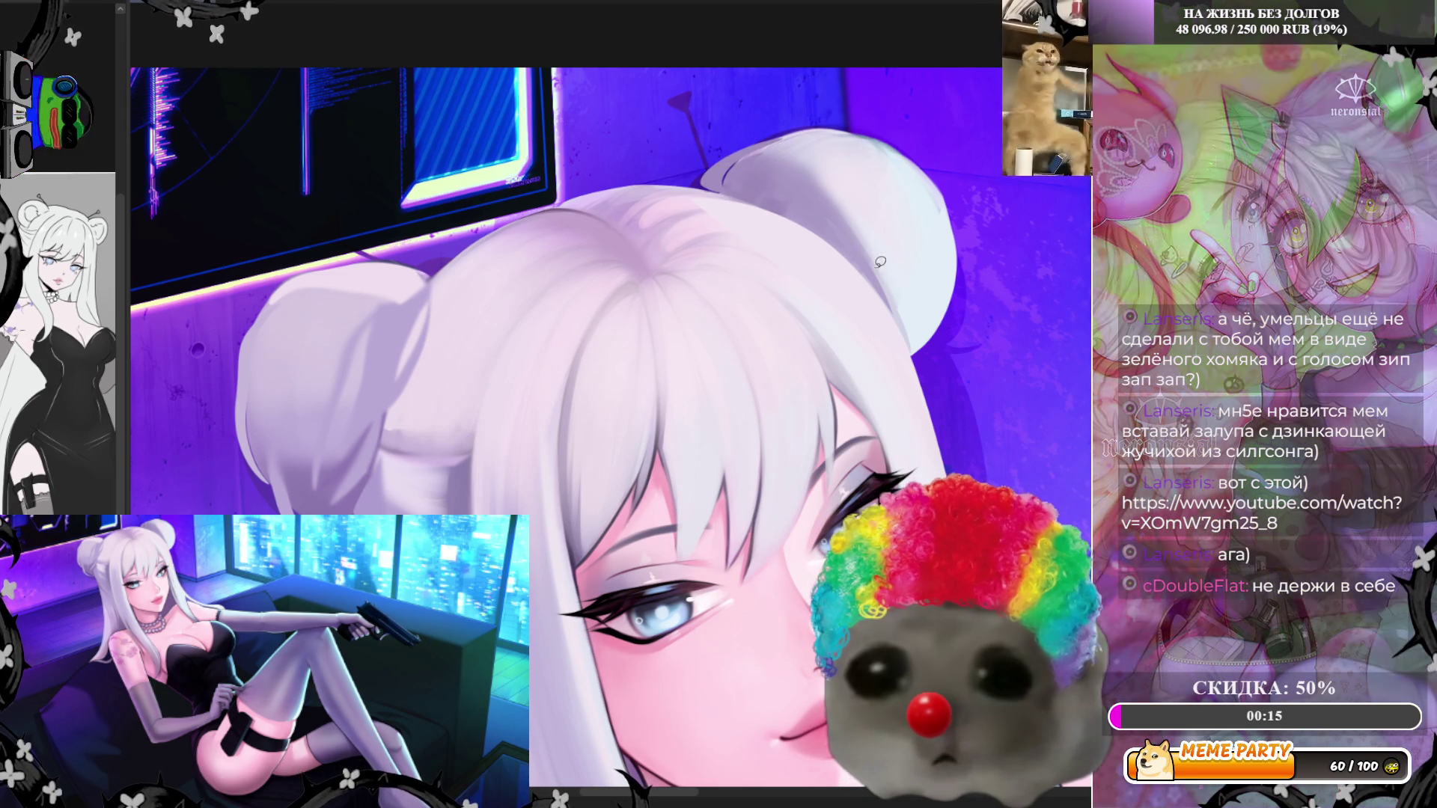
left_click_drag(901, 228, 907, 325)
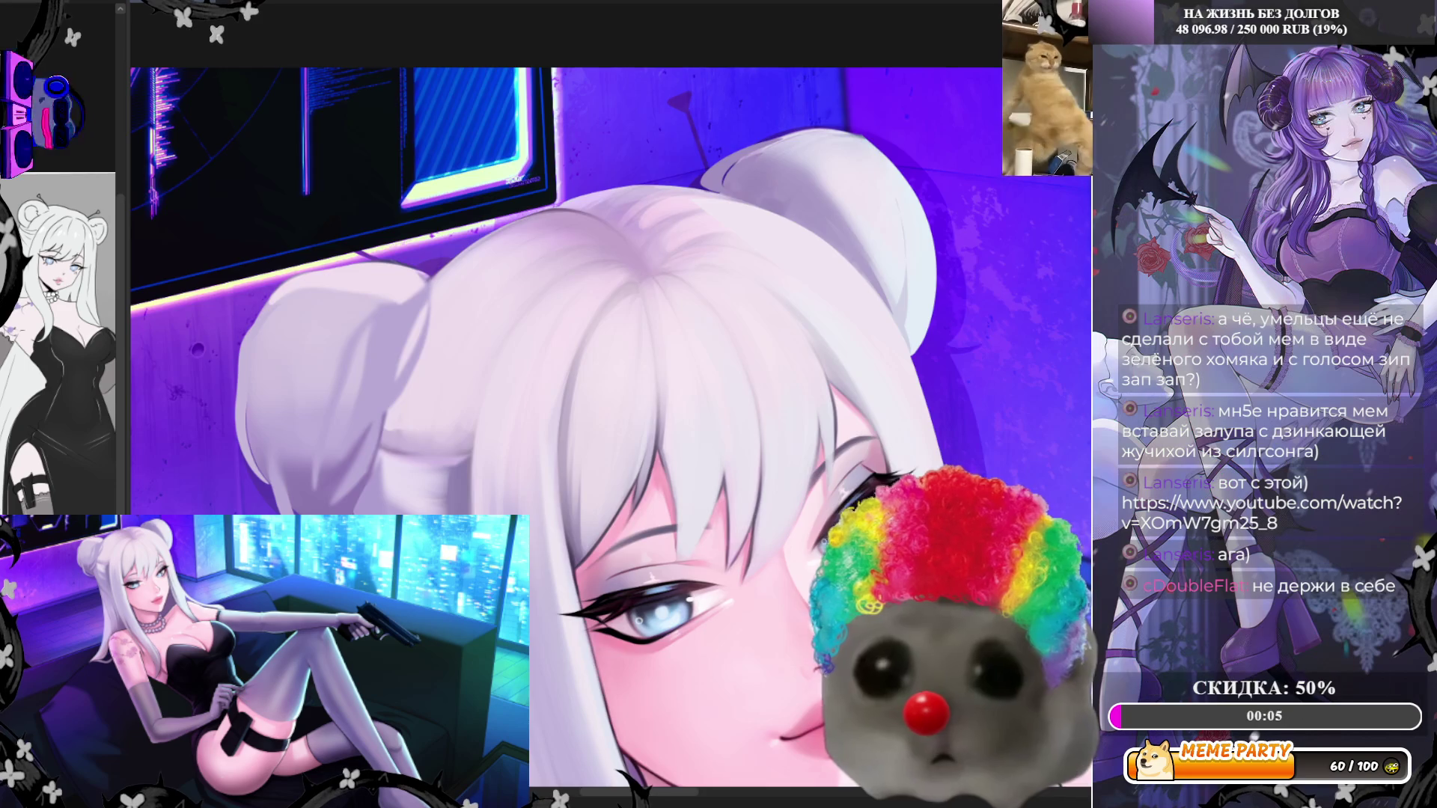
key("m")
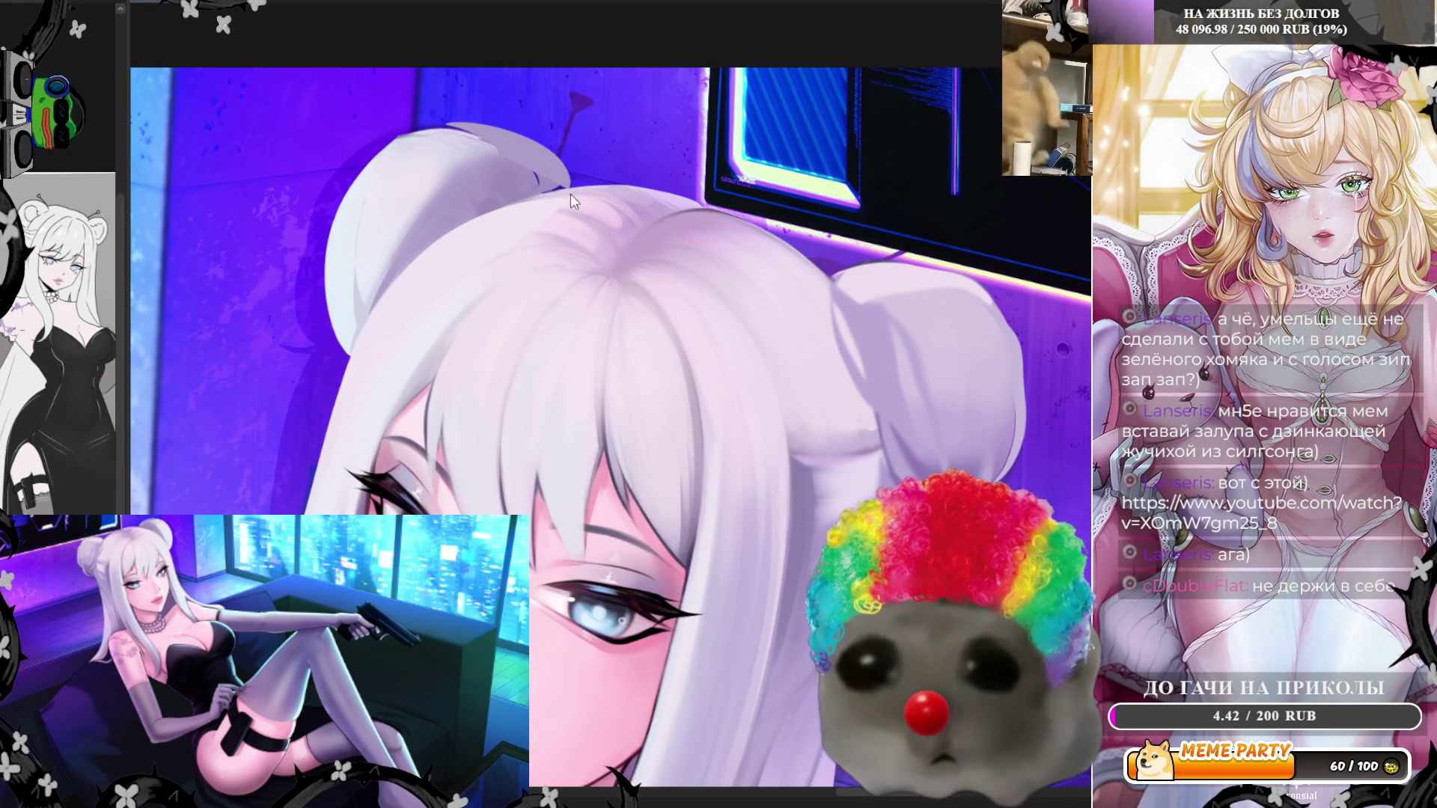
Reshape the hair buns with light grey lasso fills along their top and left edges
mouse_move(503, 111)
left_mouse_down()
mouse_move(449, 122)
mouse_move(569, 164)
left_mouse_up()
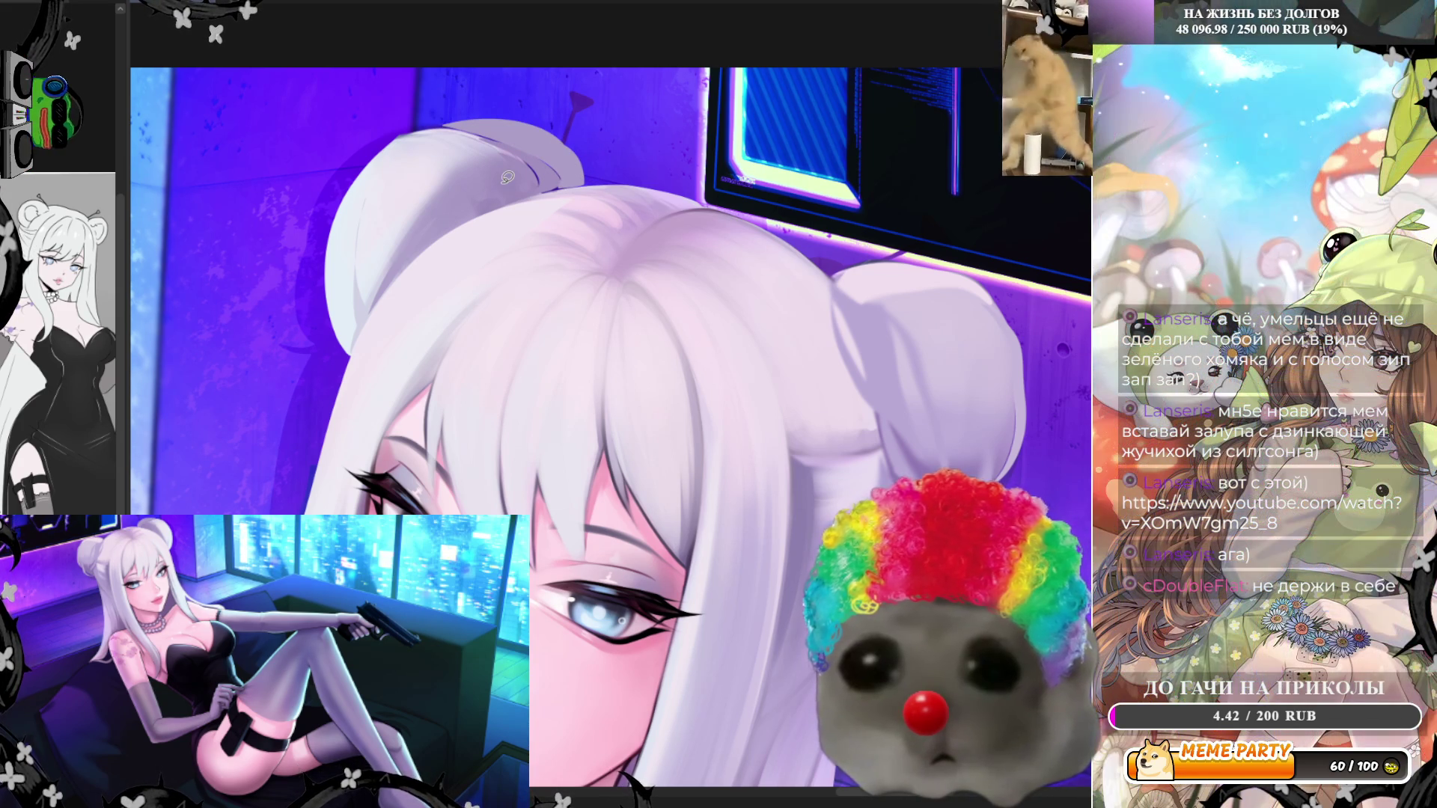
scroll(575, 154, "down", 3)
scroll(596, 174, "up", 5)
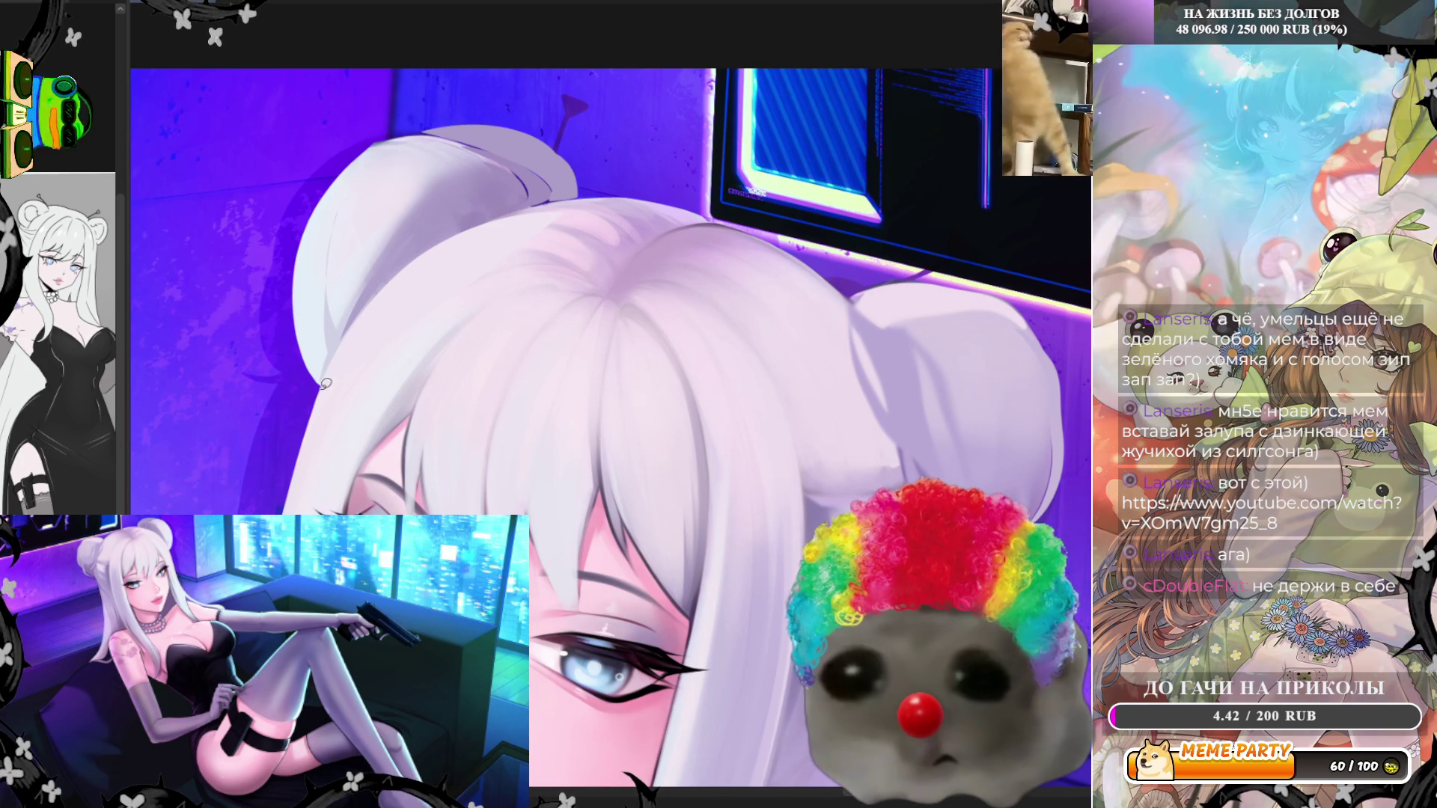
mouse_move(332, 194)
left_mouse_down()
mouse_move(476, 124)
mouse_move(577, 169)
left_mouse_up()
mouse_move(419, 49)
left_mouse_down()
mouse_move(329, 119)
mouse_move(314, 378)
left_mouse_up()
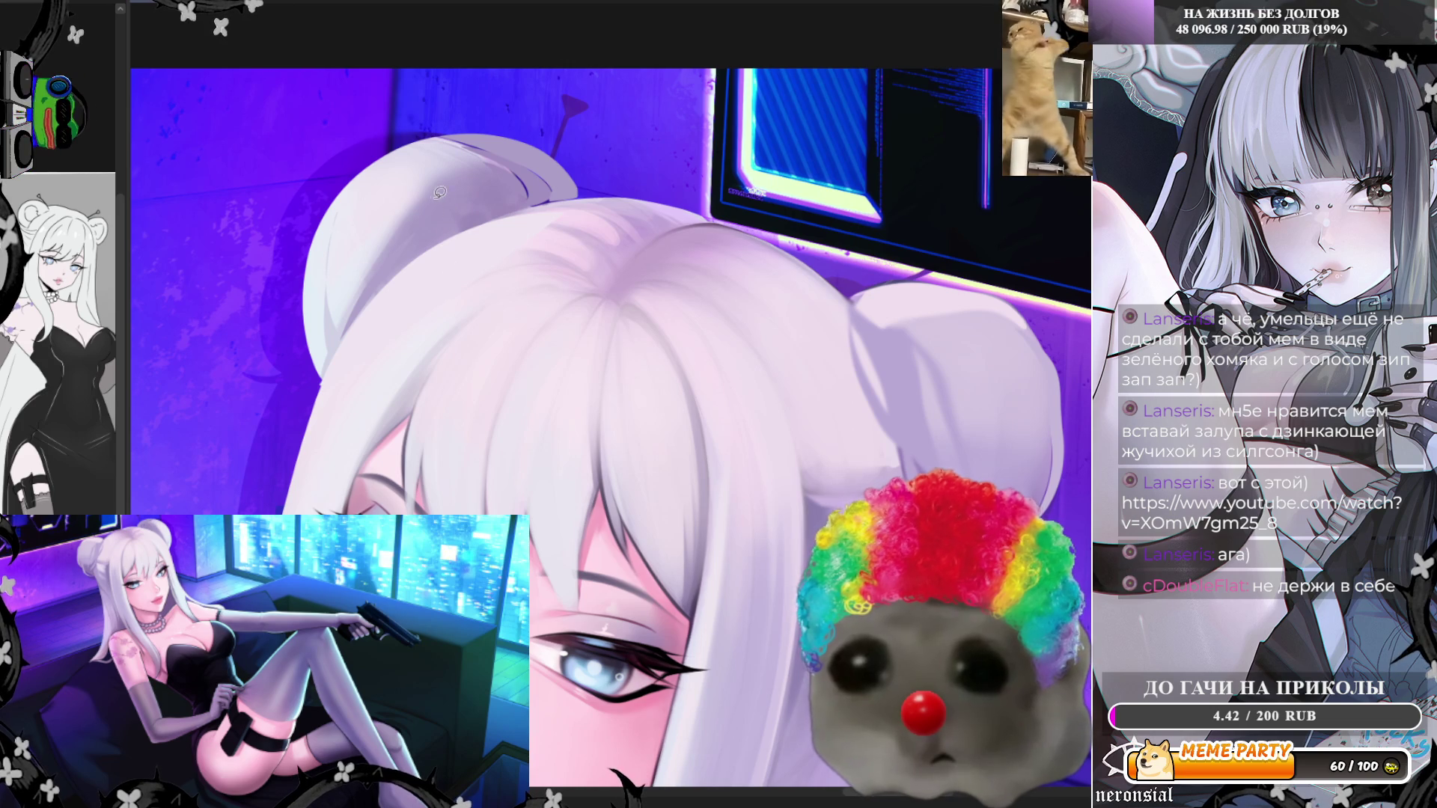
mouse_move(318, 380)
left_mouse_down()
mouse_move(309, 277)
mouse_move(337, 151)
mouse_move(294, 278)
left_mouse_up()
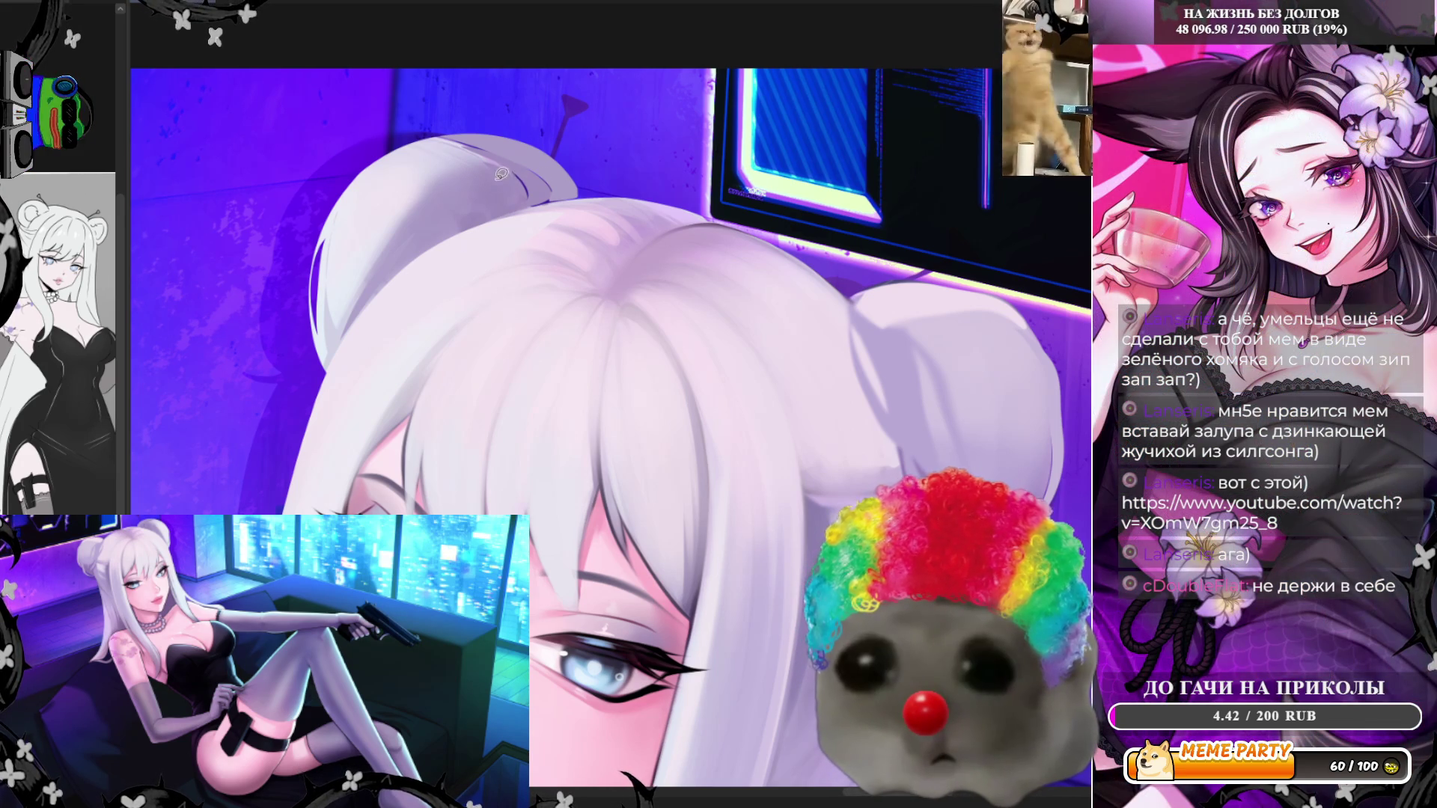
left_click_drag(573, 191, 515, 203)
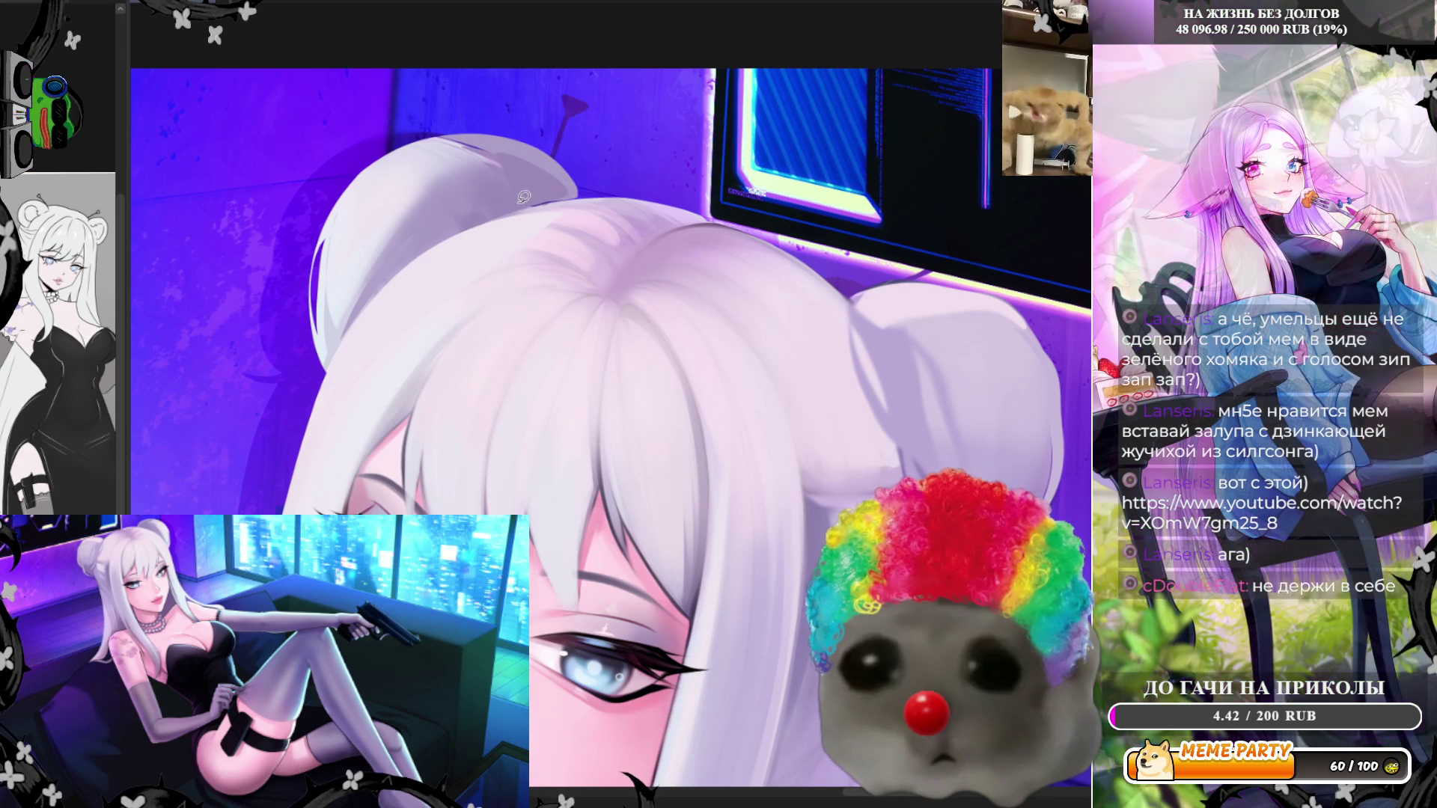
left_click_drag(577, 173, 532, 186)
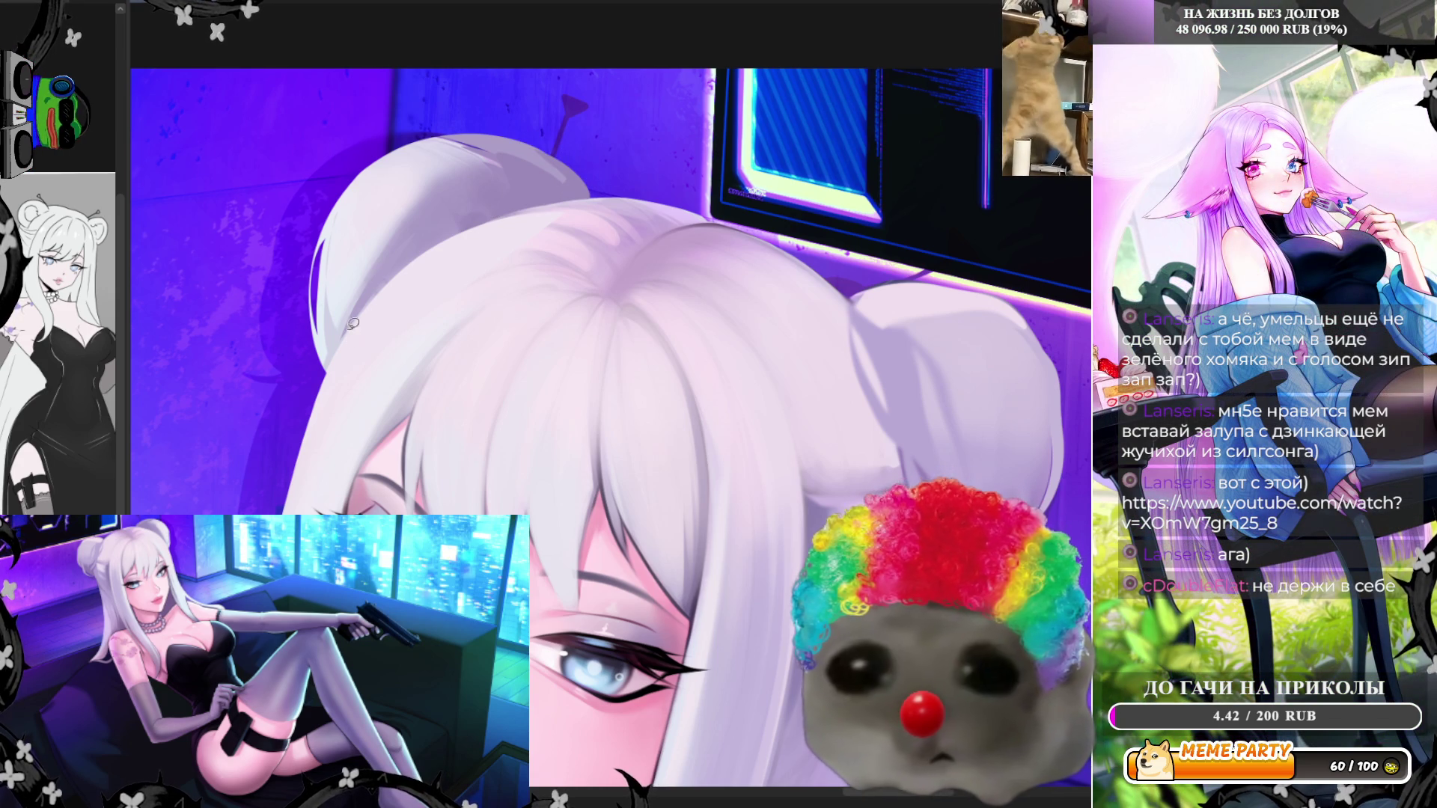
left_click_drag(373, 180, 371, 277)
left_click_drag(423, 235, 429, 229)
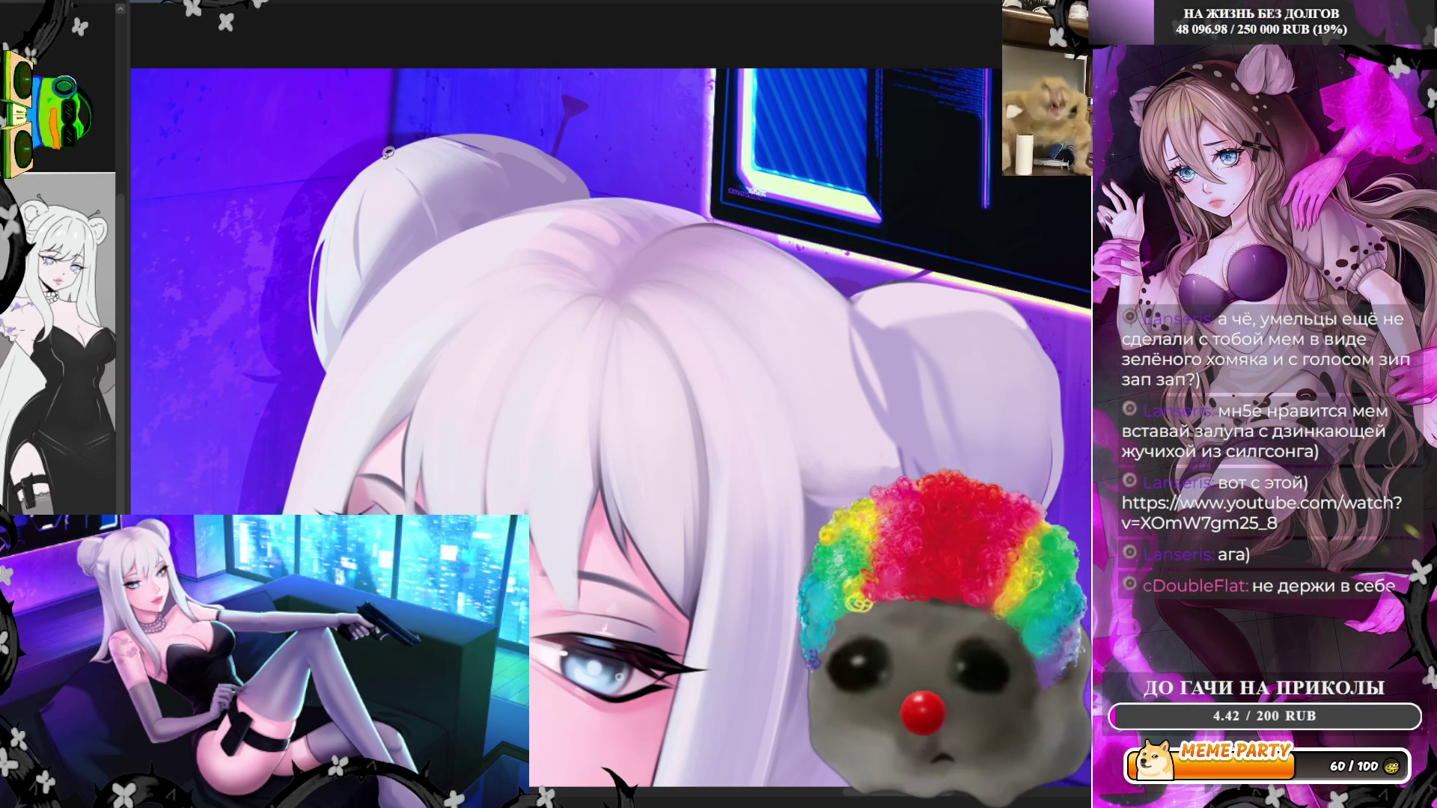
mouse_move(362, 154)
left_mouse_down()
mouse_move(336, 224)
mouse_move(397, 150)
mouse_move(337, 203)
mouse_move(358, 145)
mouse_move(457, 144)
mouse_move(361, 196)
mouse_move(320, 244)
mouse_move(288, 329)
mouse_move(330, 222)
left_mouse_up()
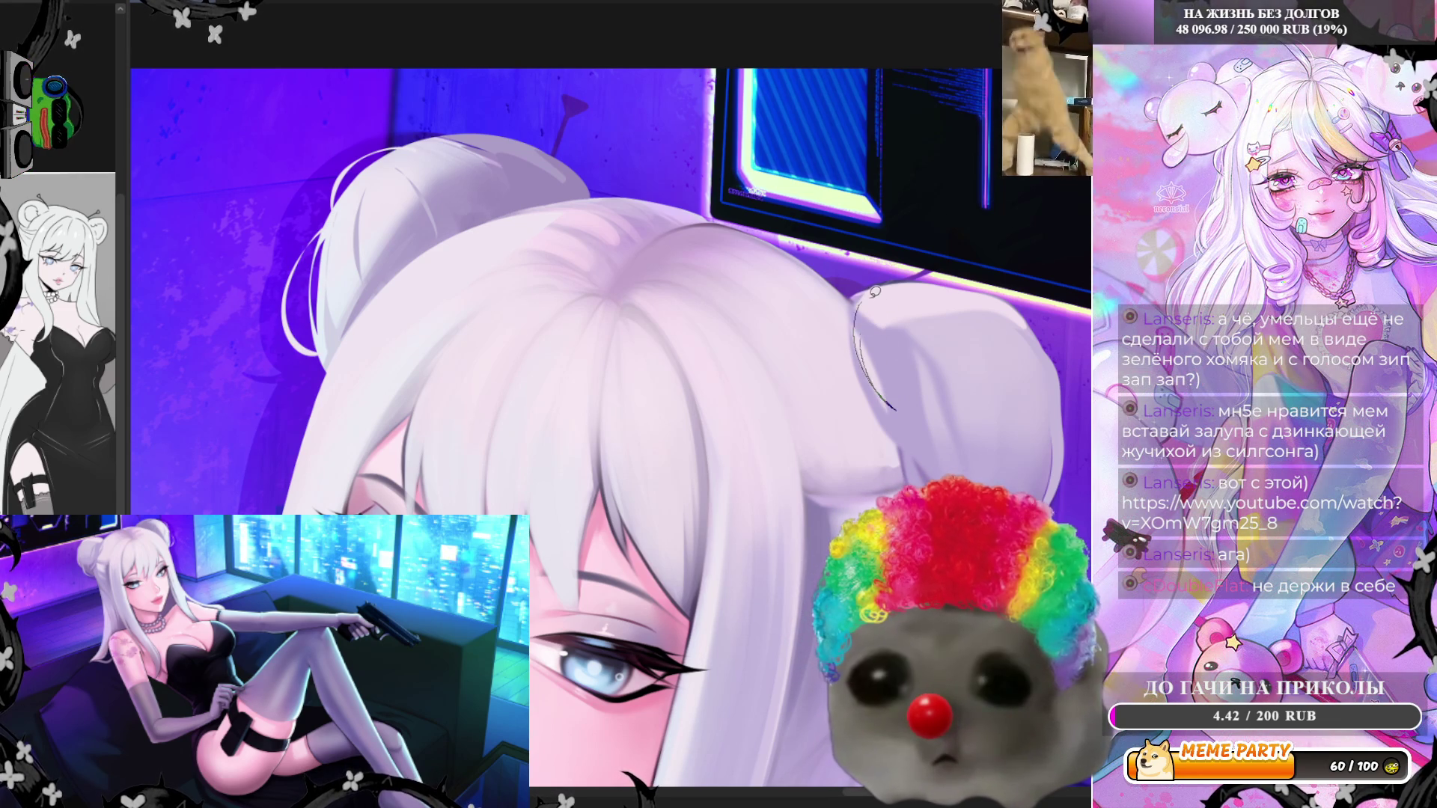
Draw thin white arched hair strands and a short loose strand over the right bun
mouse_move(851, 307)
left_mouse_down()
mouse_move(984, 269)
mouse_move(1001, 301)
left_mouse_up()
key("ctrl+z")
mouse_move(853, 298)
left_mouse_down()
mouse_move(872, 262)
mouse_move(1008, 301)
left_mouse_up()
left_click(890, 344)
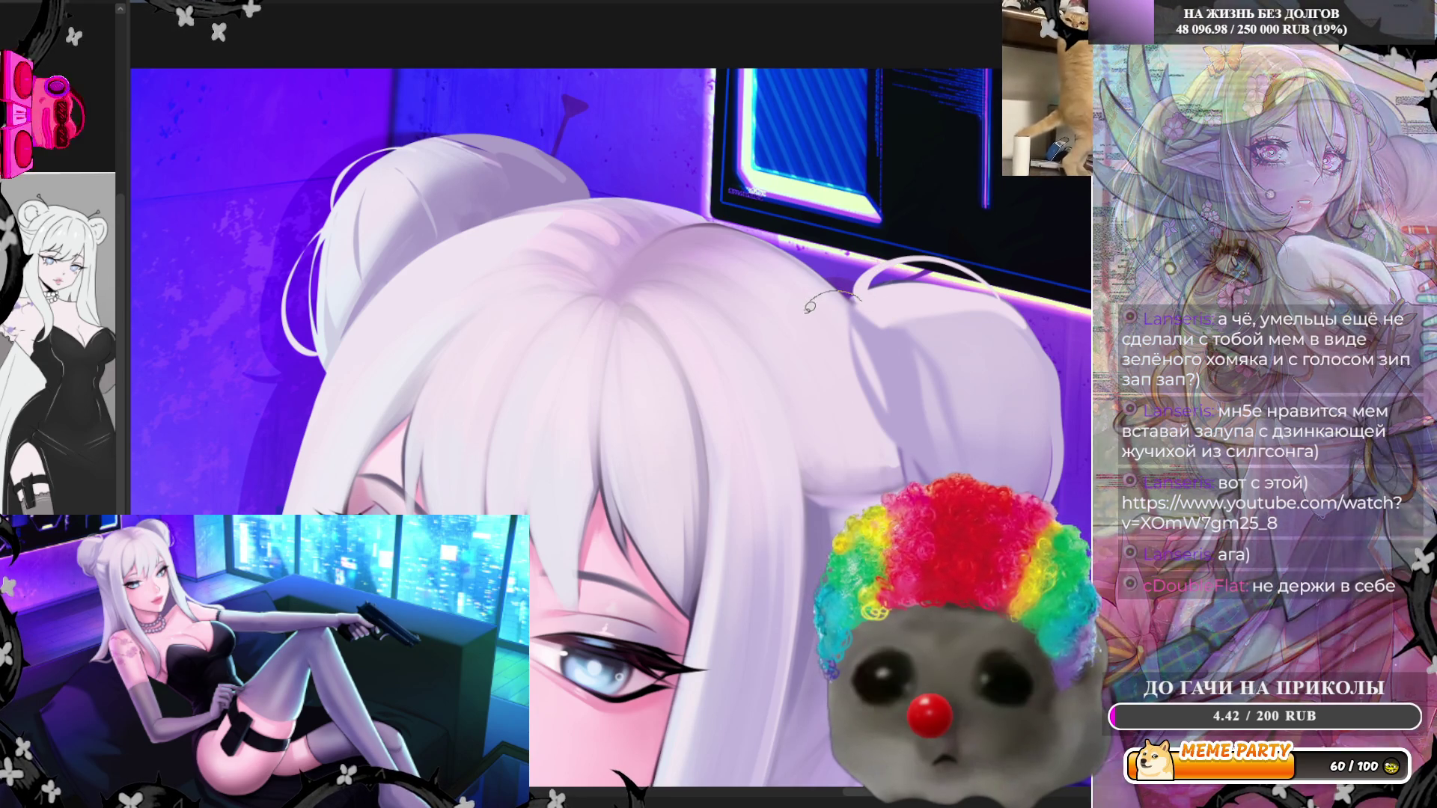
left_click_drag(857, 295, 804, 311)
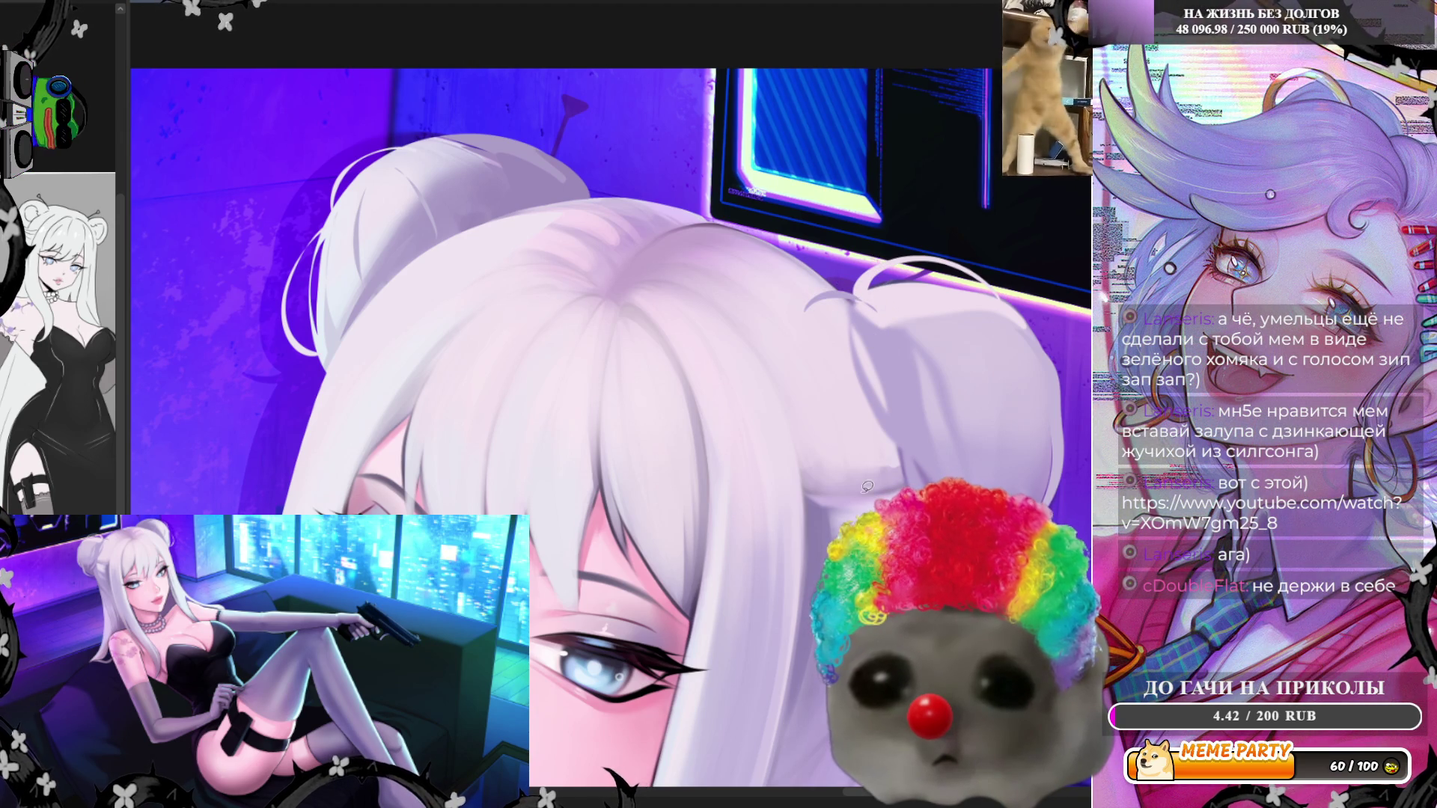
mouse_move(801, 466)
left_mouse_down()
mouse_move(848, 350)
mouse_move(909, 494)
left_mouse_up()
scroll(753, 232, "down", 3)
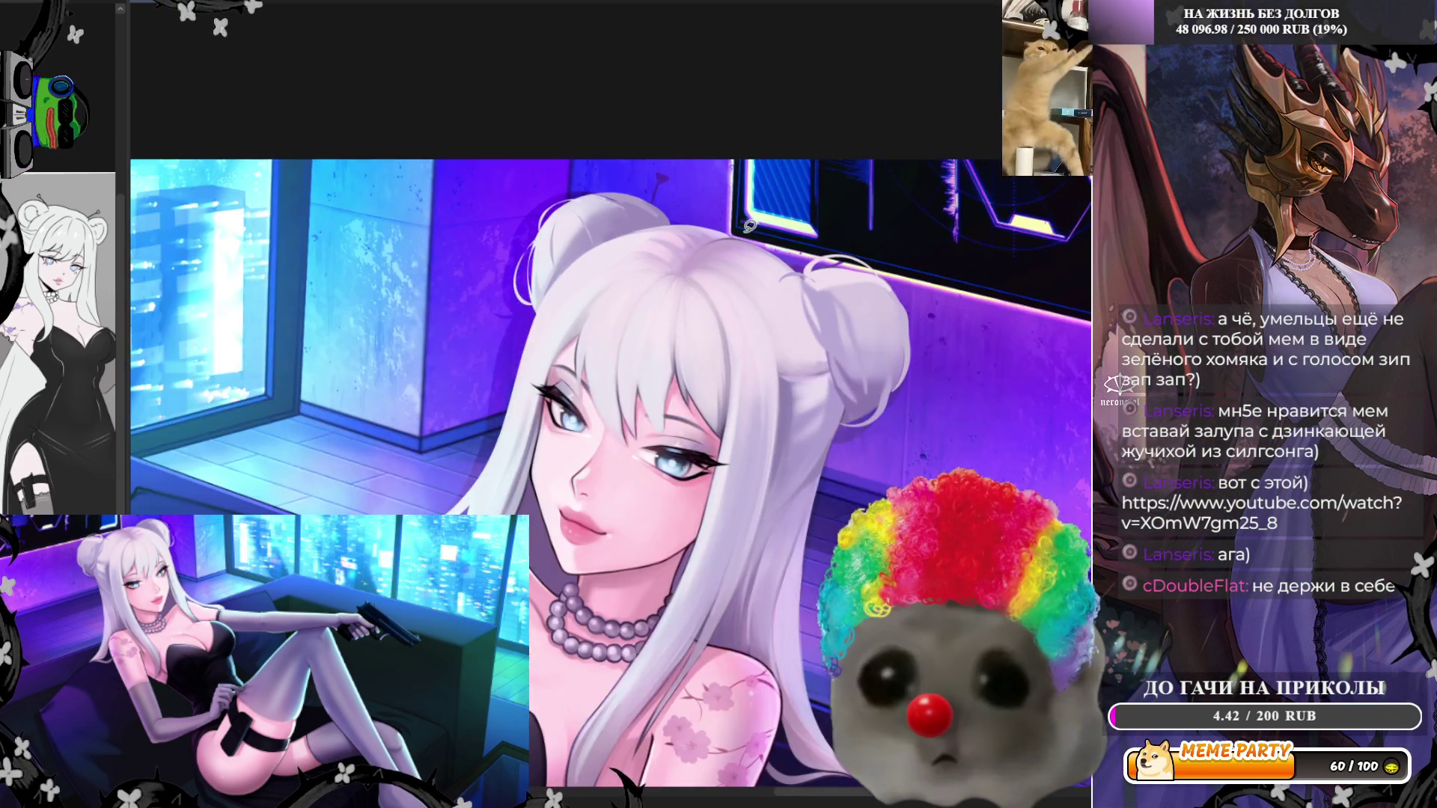
scroll(752, 230, "down", 2)
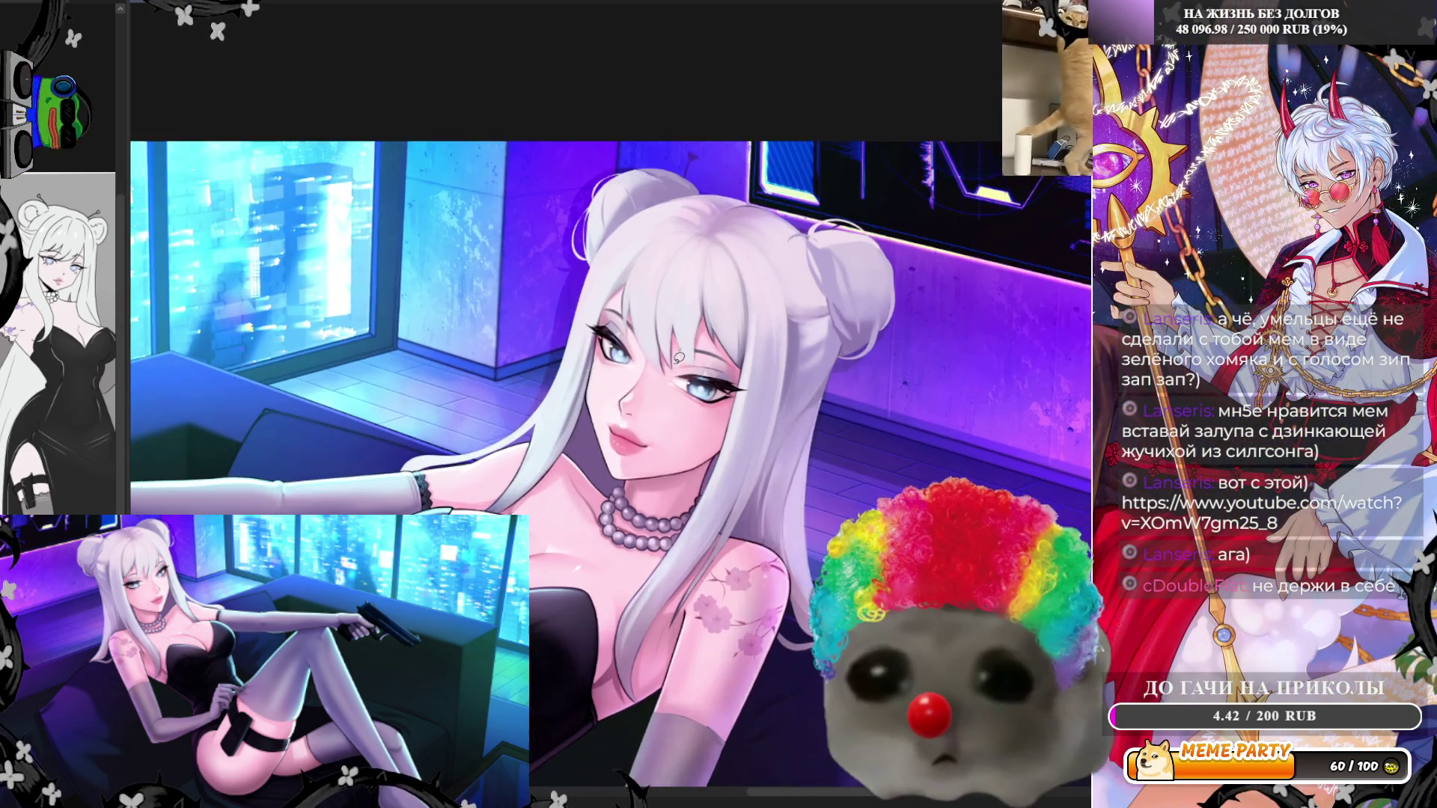
scroll(678, 357, "up", 5)
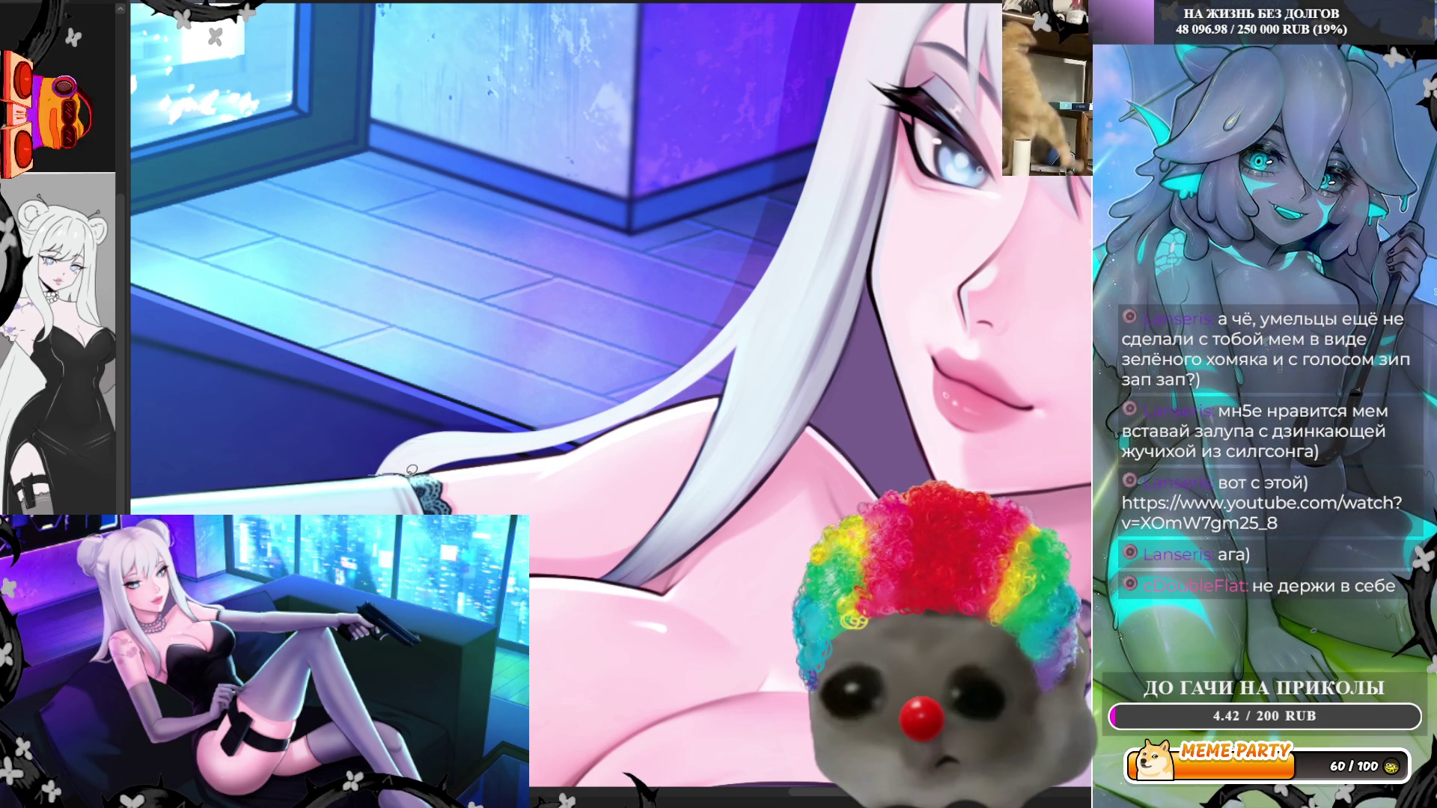
scroll(394, 407, "up", 3)
scroll(424, 417, "up", 1)
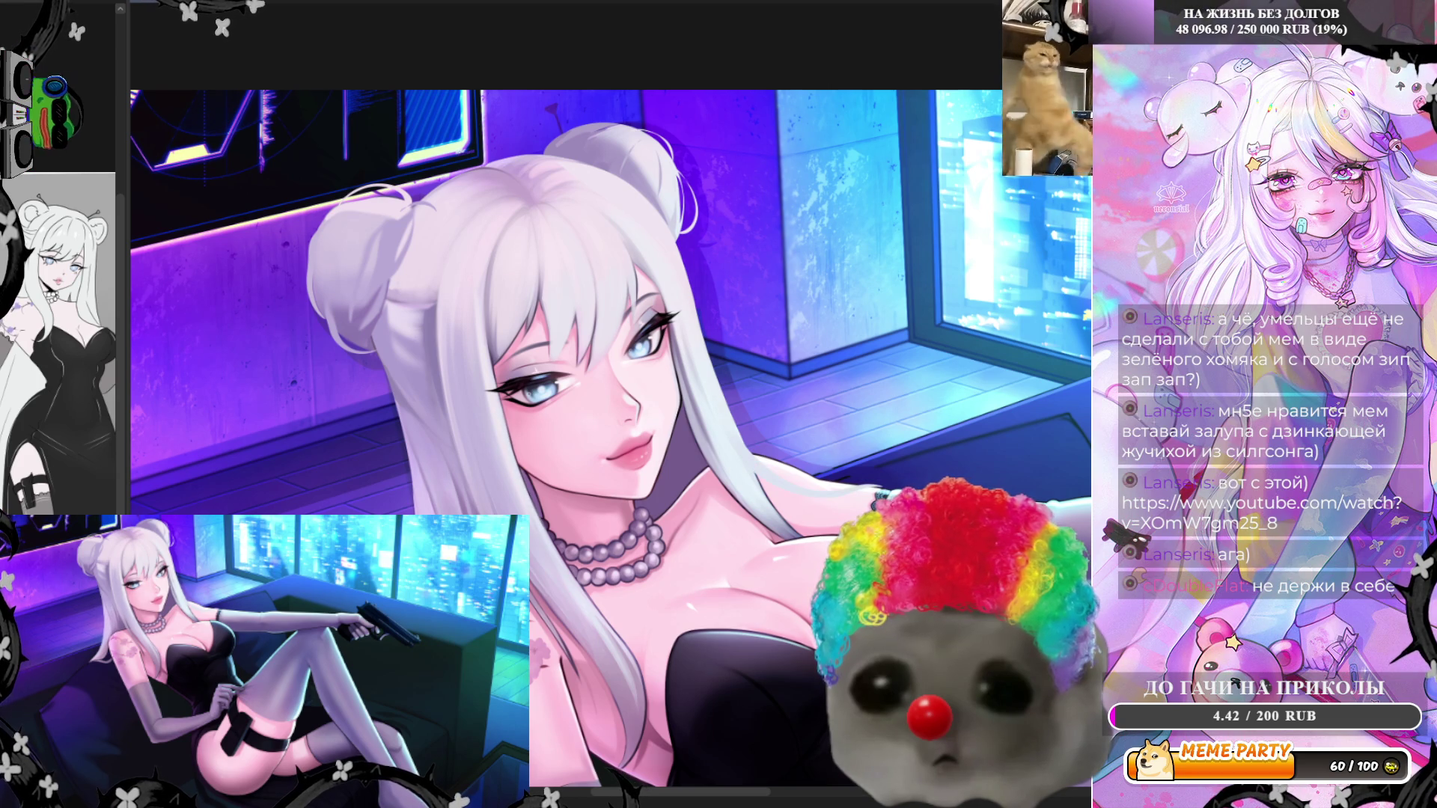
scroll(610, 438, "up", 3)
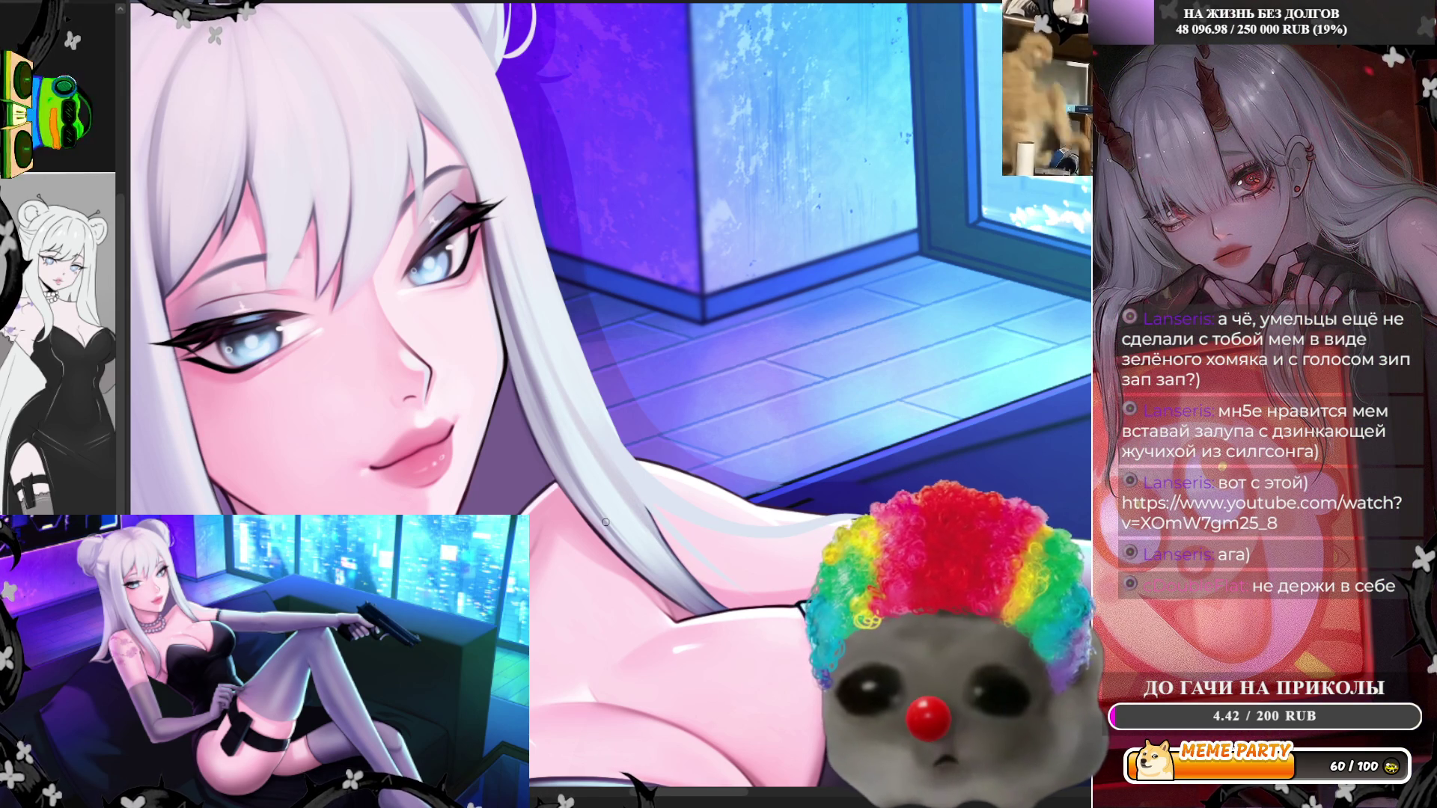
scroll(604, 522, "down", 5)
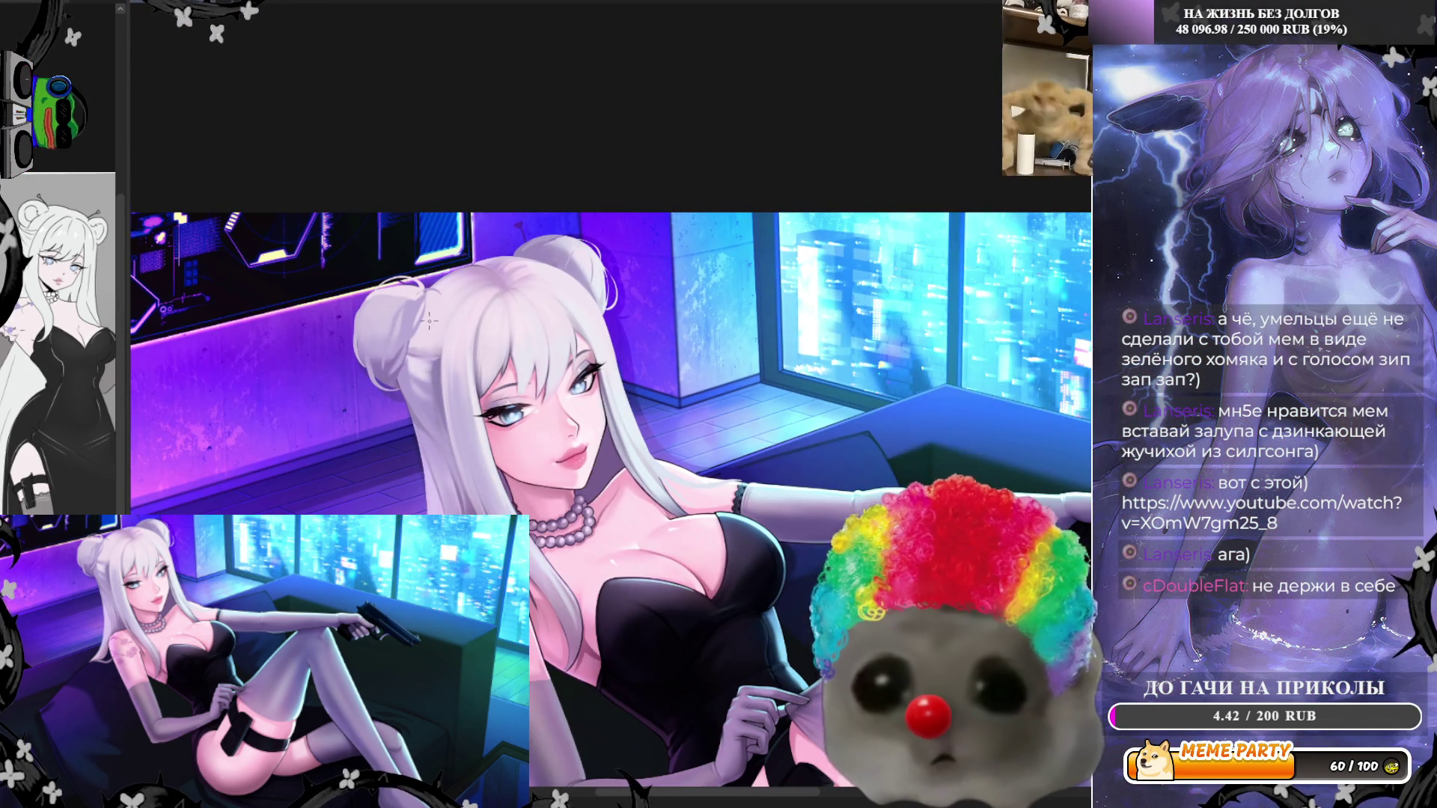
scroll(429, 321, "up", 5)
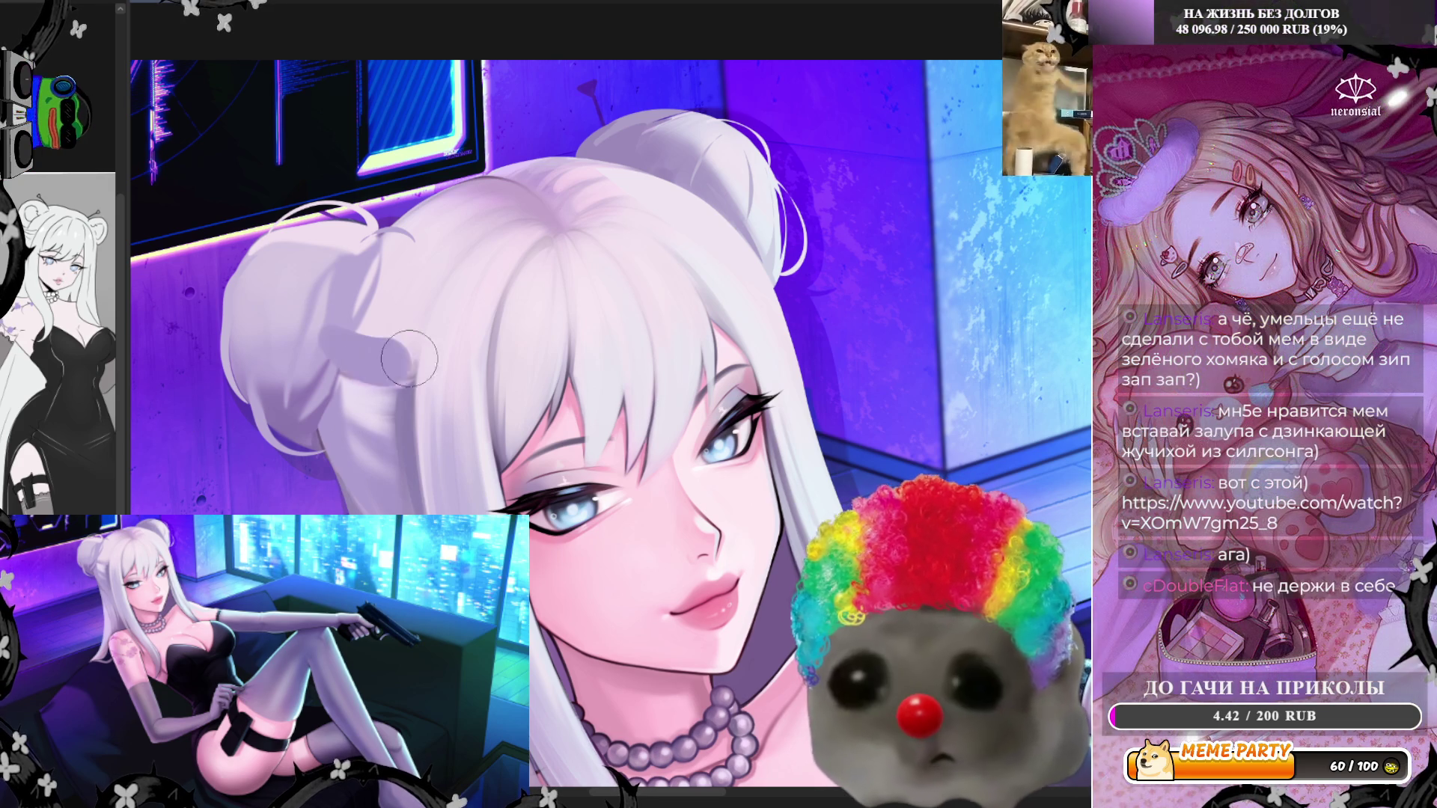
Paint a subtle lavender Multiply shadow on the hair bun at reduced opacity
mouse_move(409, 358)
left_mouse_down()
mouse_move(355, 411)
mouse_move(393, 479)
left_mouse_up()
key("shift+alt+m")
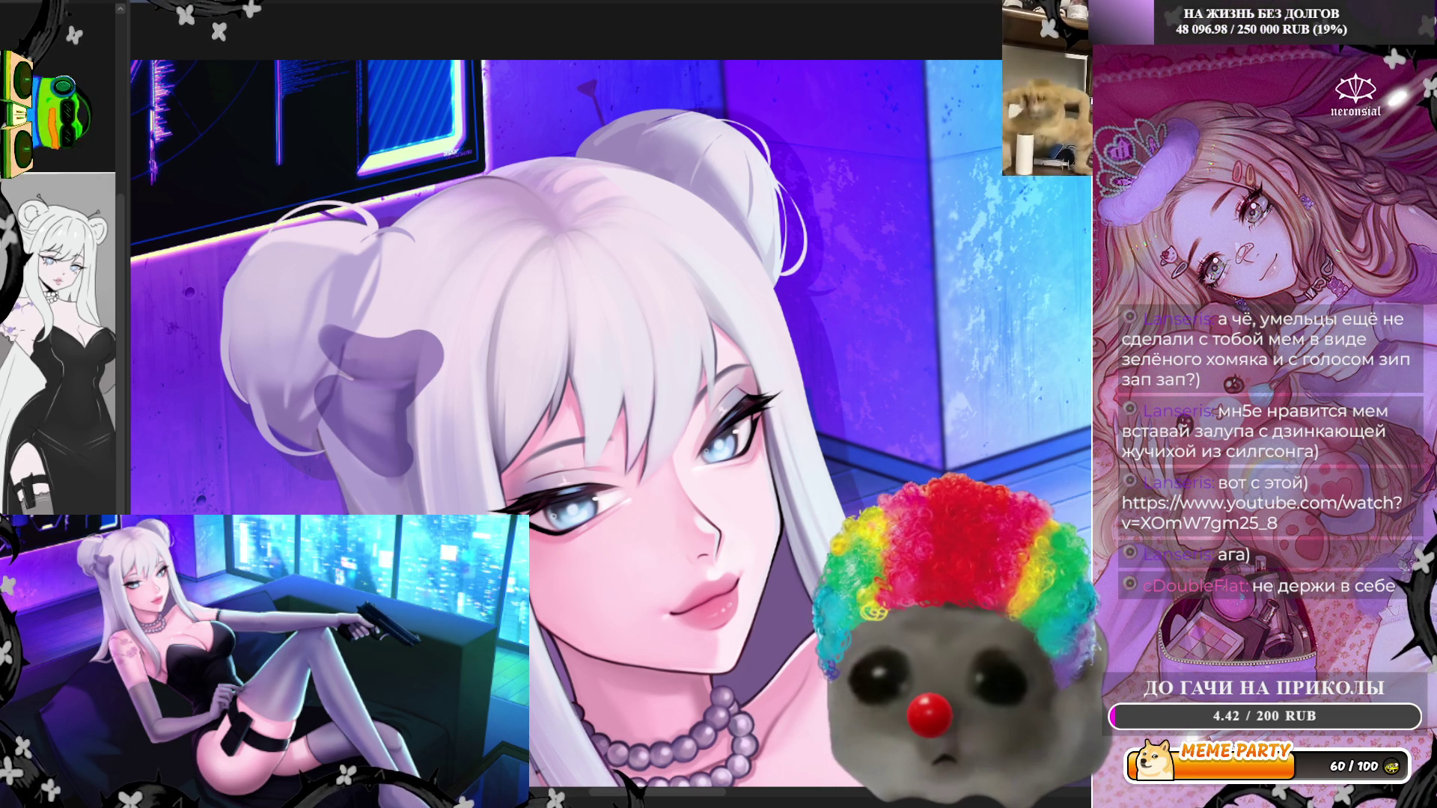
key("shift+alt+o")
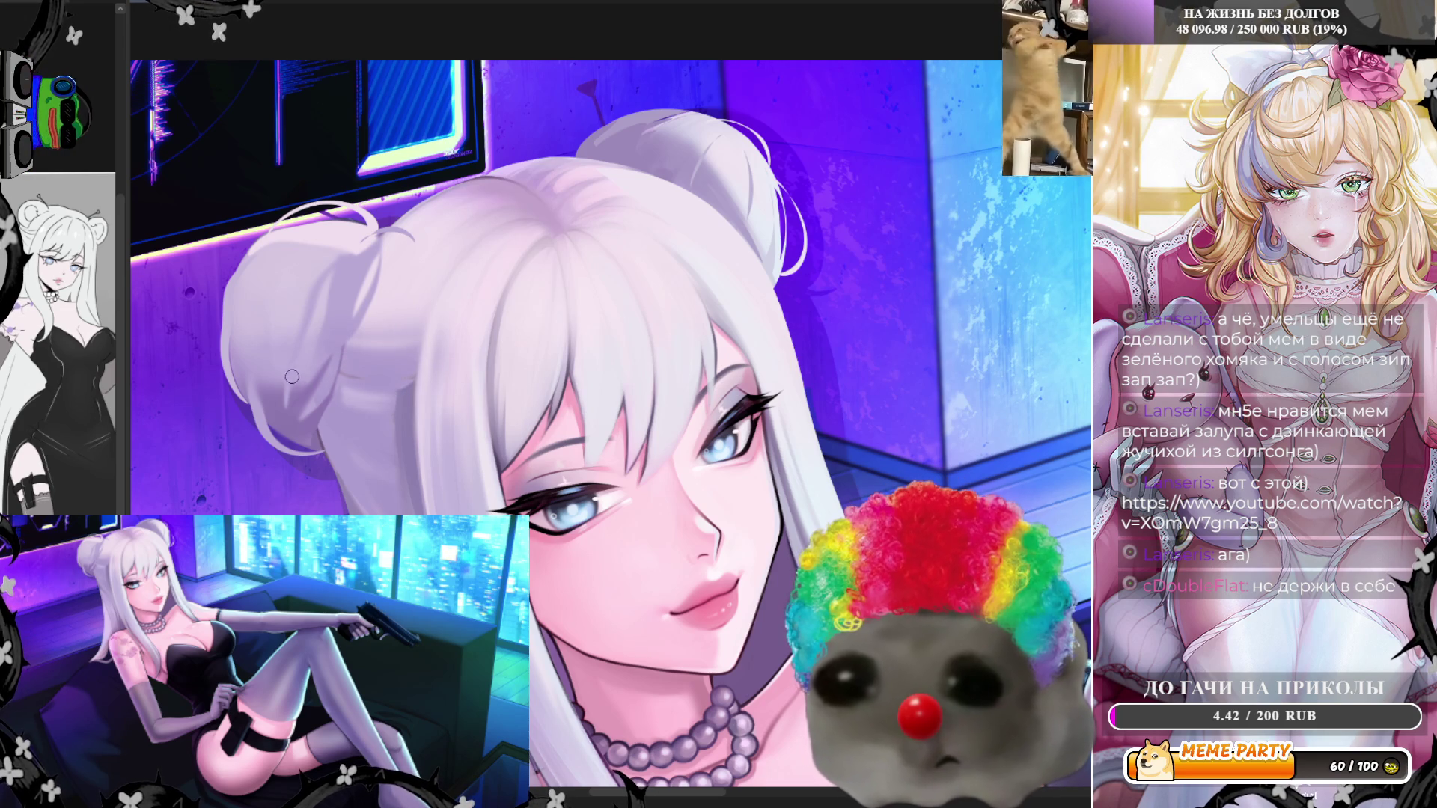
Mirror the canvas and paint two thin darker strands into the hair near the face
key("h")
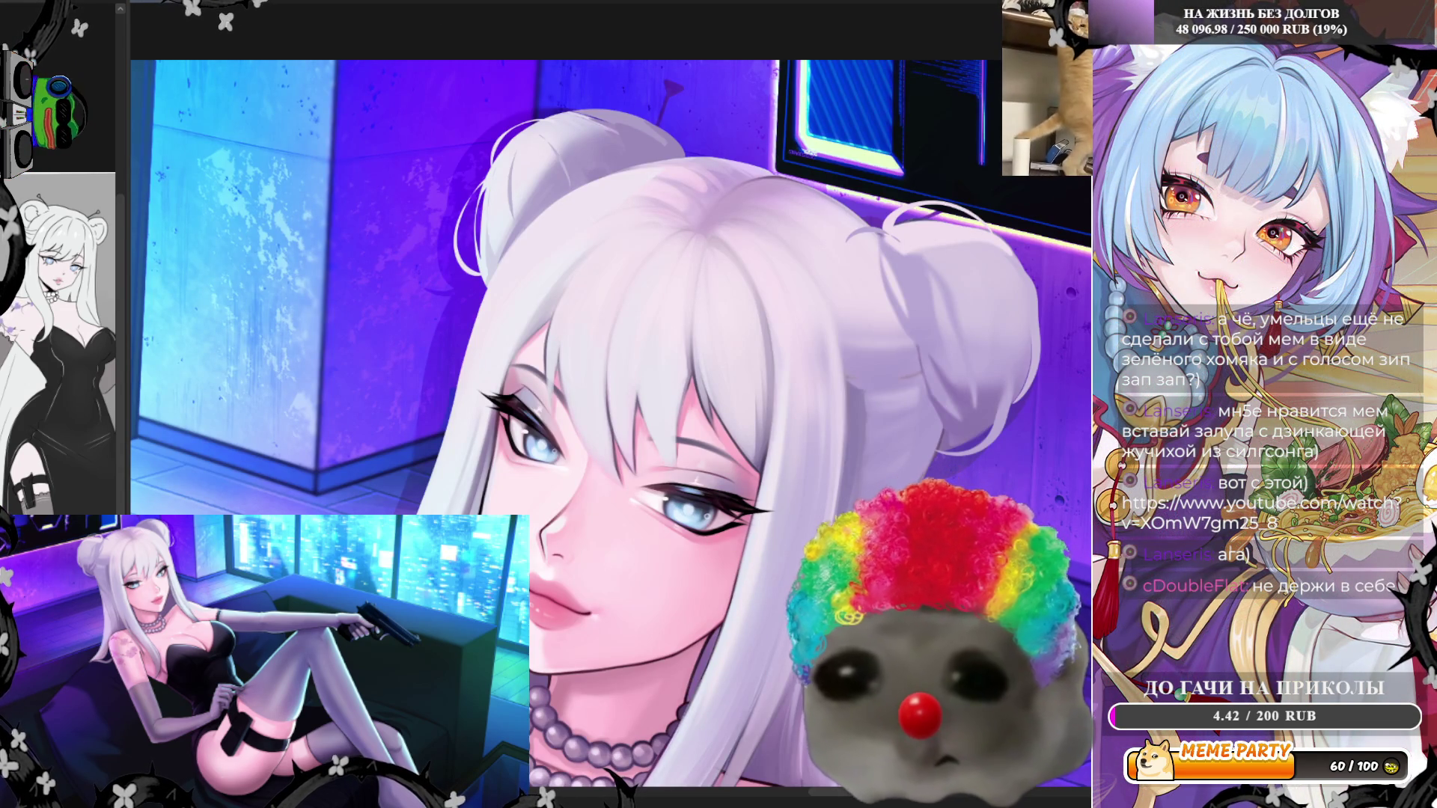
left_click_drag(565, 280, 577, 434)
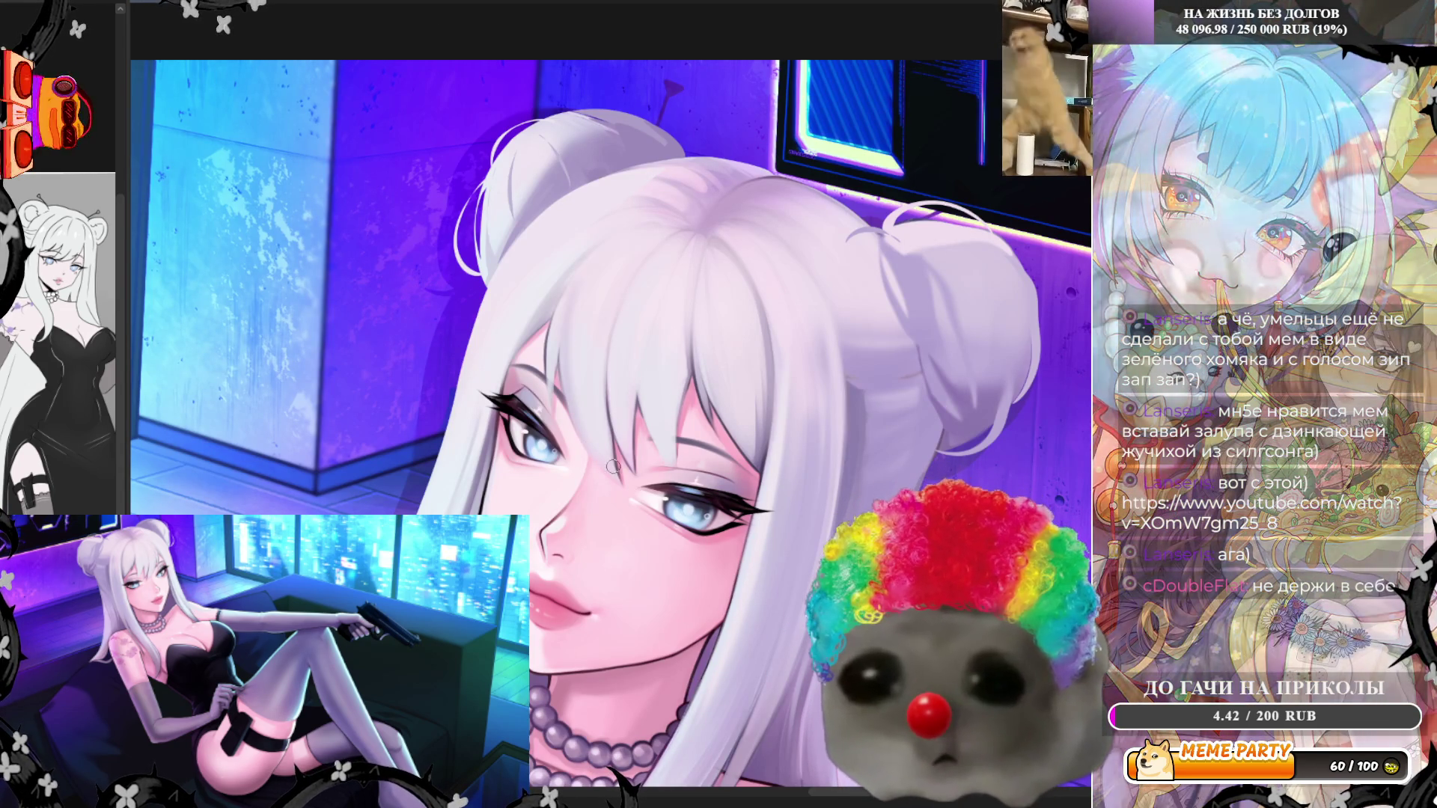
left_click_drag(633, 273, 612, 441)
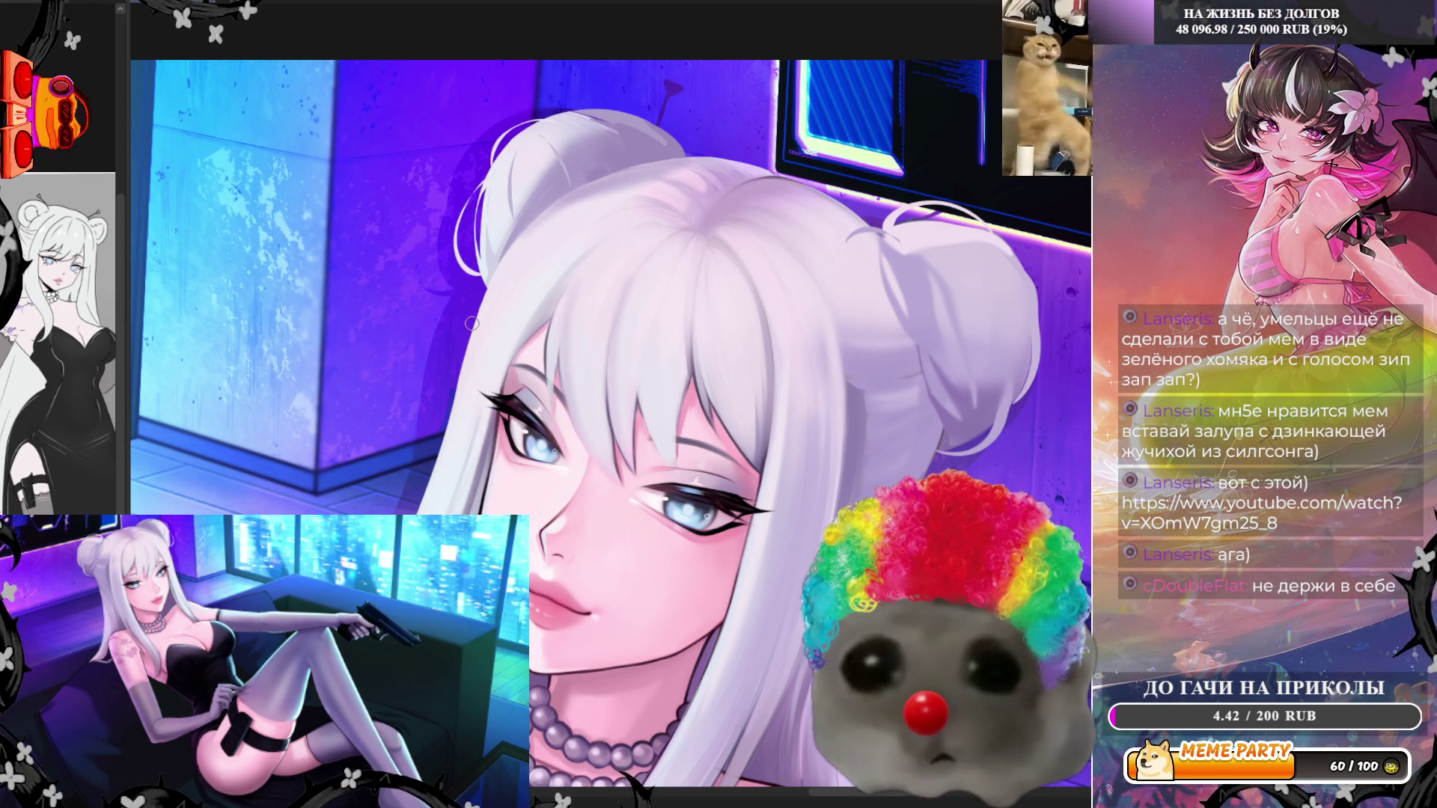
scroll(653, 232, "down", 3)
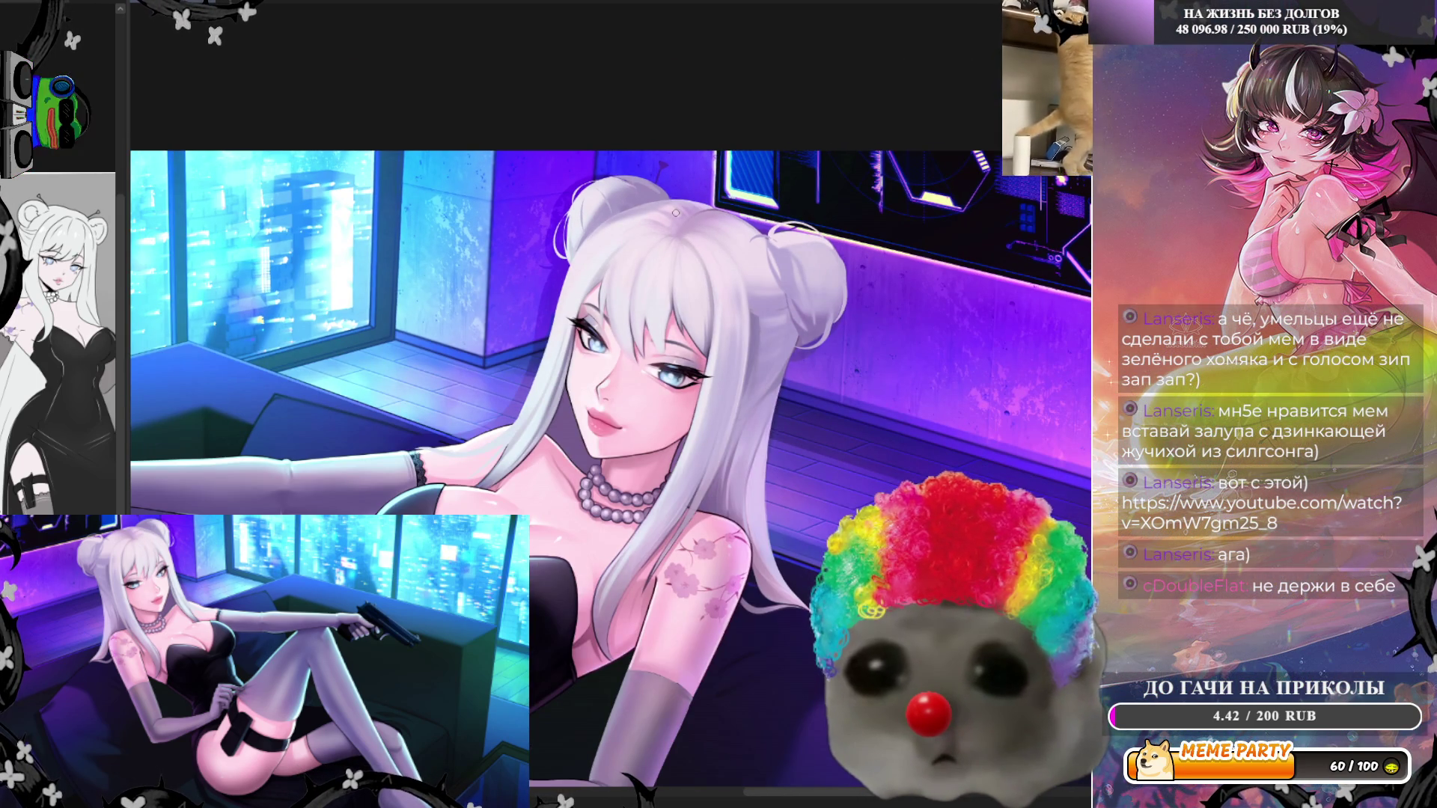
scroll(676, 213, "up", 3)
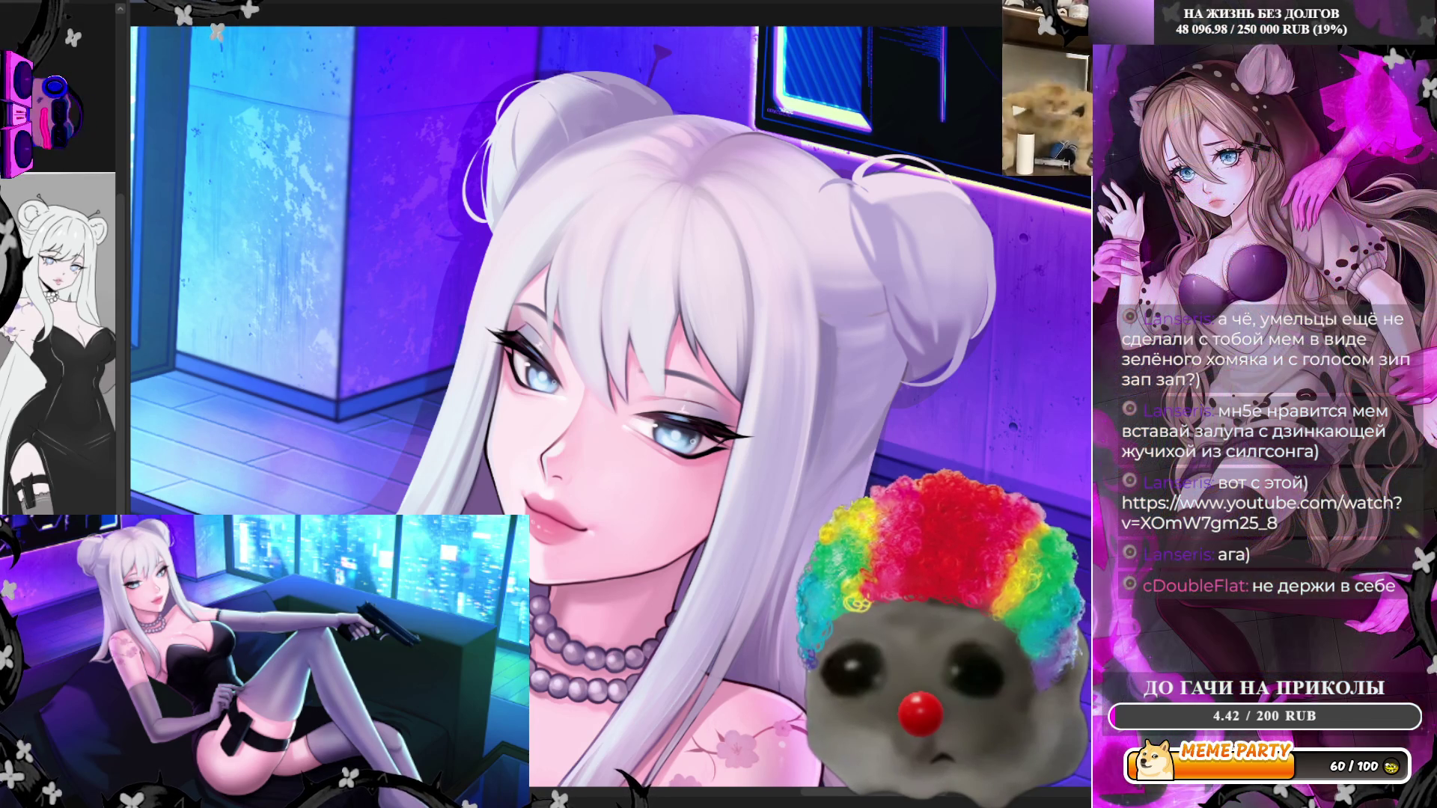
scroll(445, 224, "up", 1)
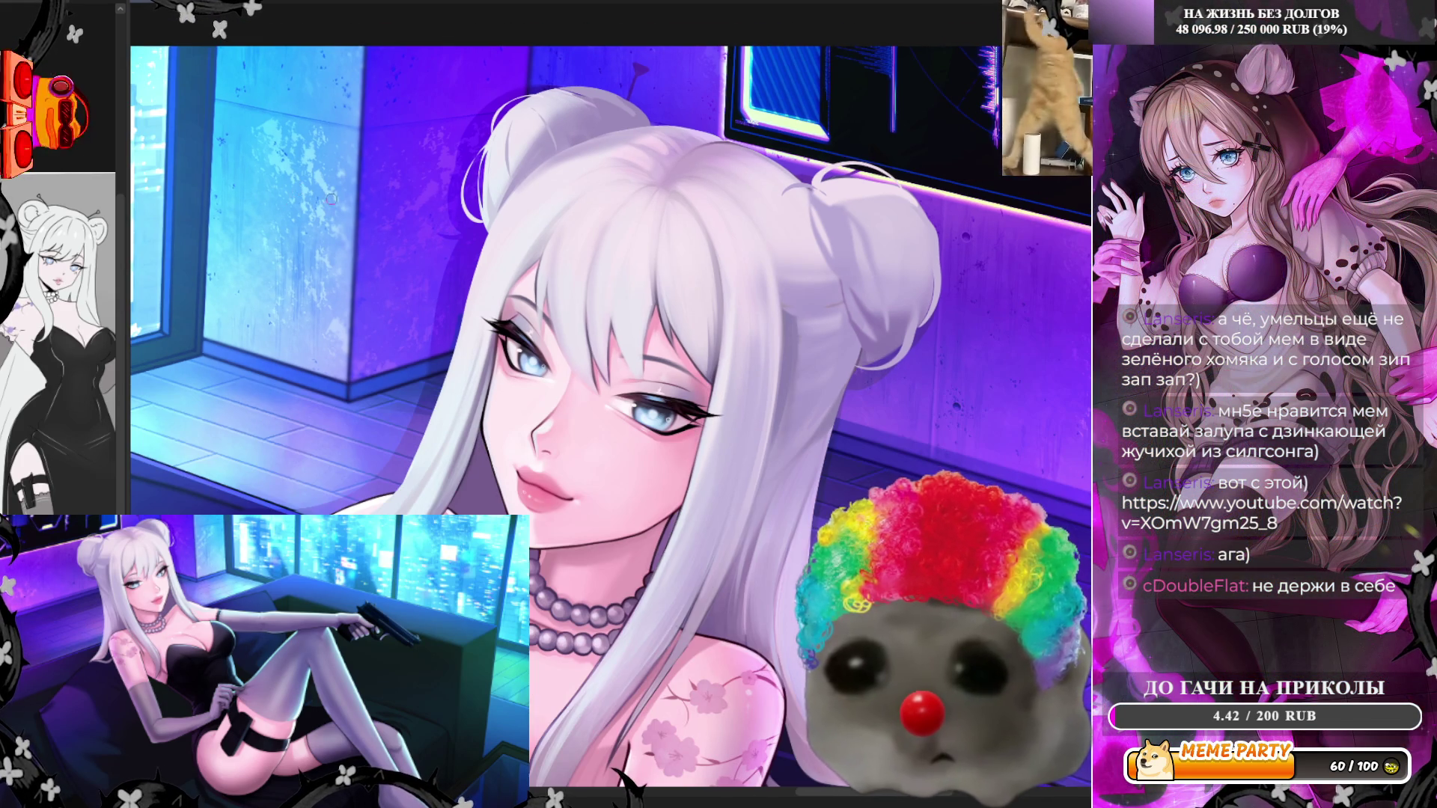
Sample a skin colour from the face, then a colour from the hair
scroll(714, 264, "up", 1)
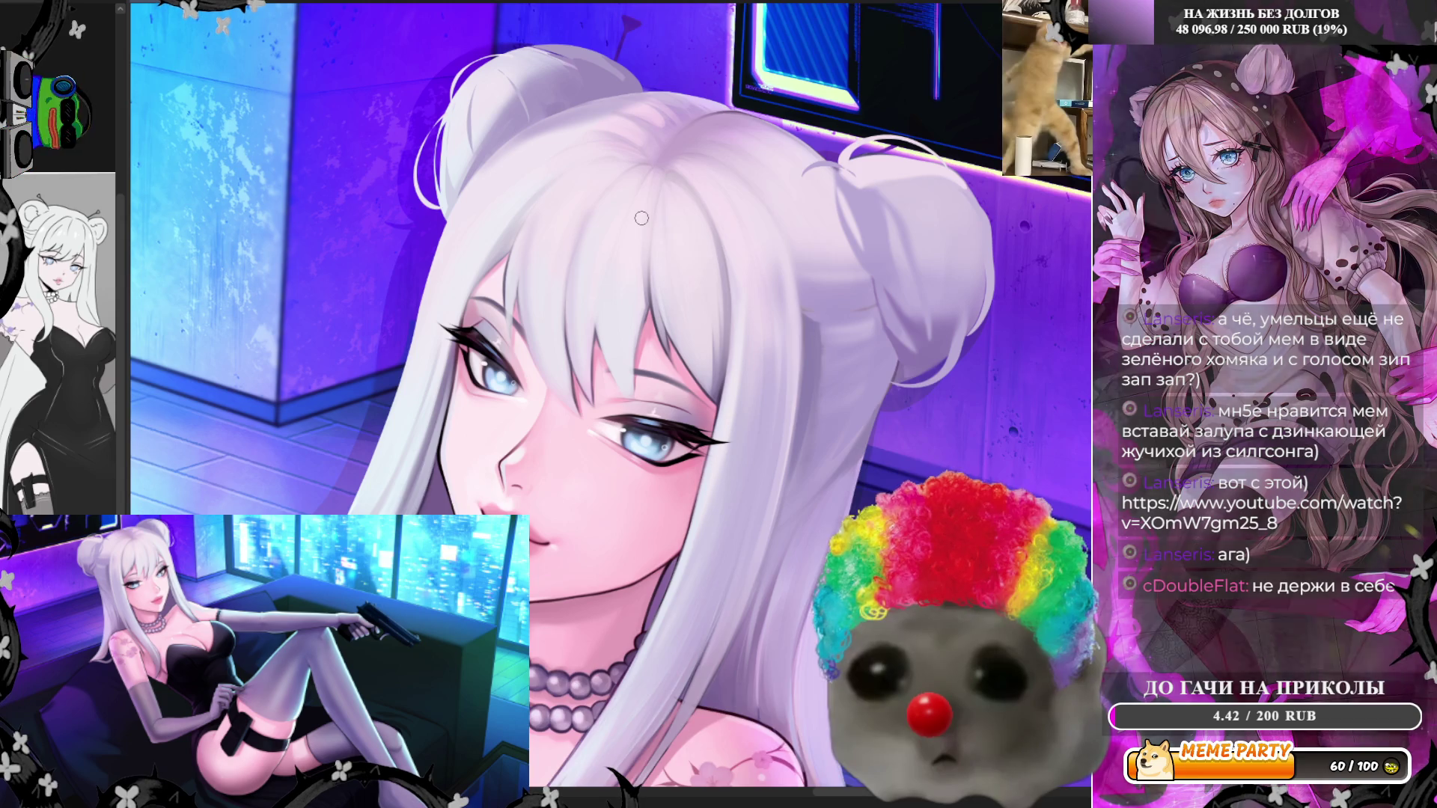
scroll(554, 269, "up", 1)
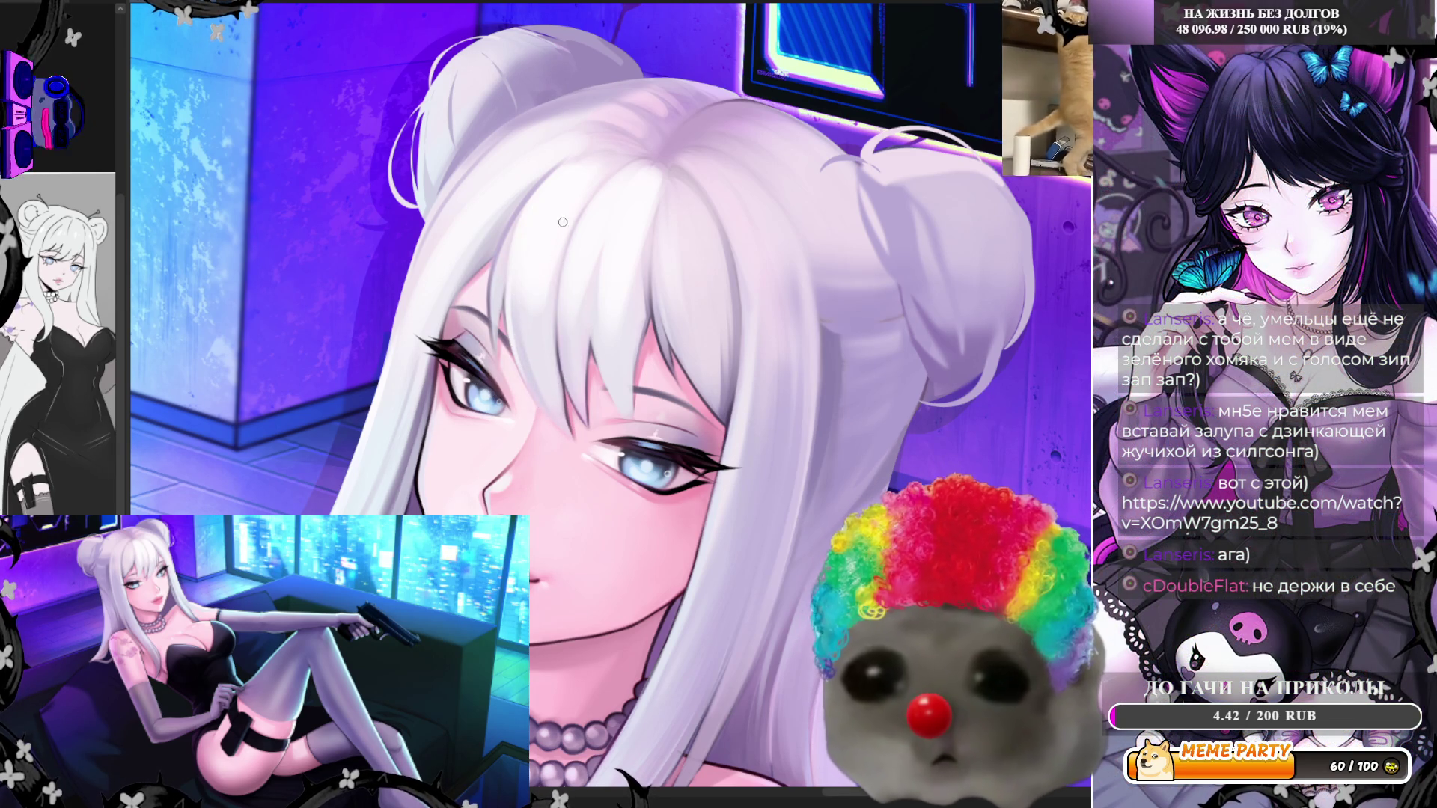
mouse_move(565, 370)
left_mouse_down()
mouse_move(572, 390)
mouse_move(568, 371)
left_mouse_up()
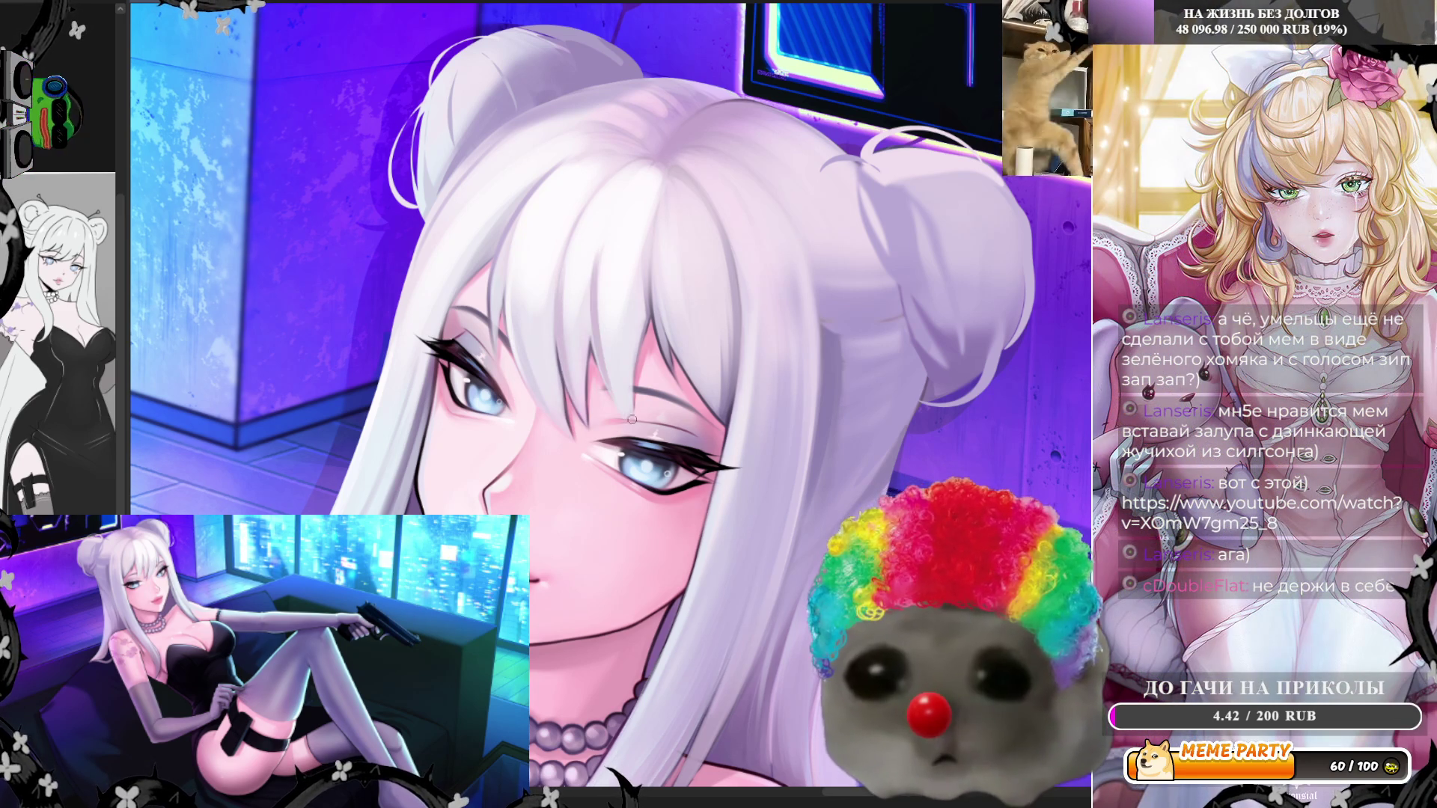
left_click(592, 319, "alt")
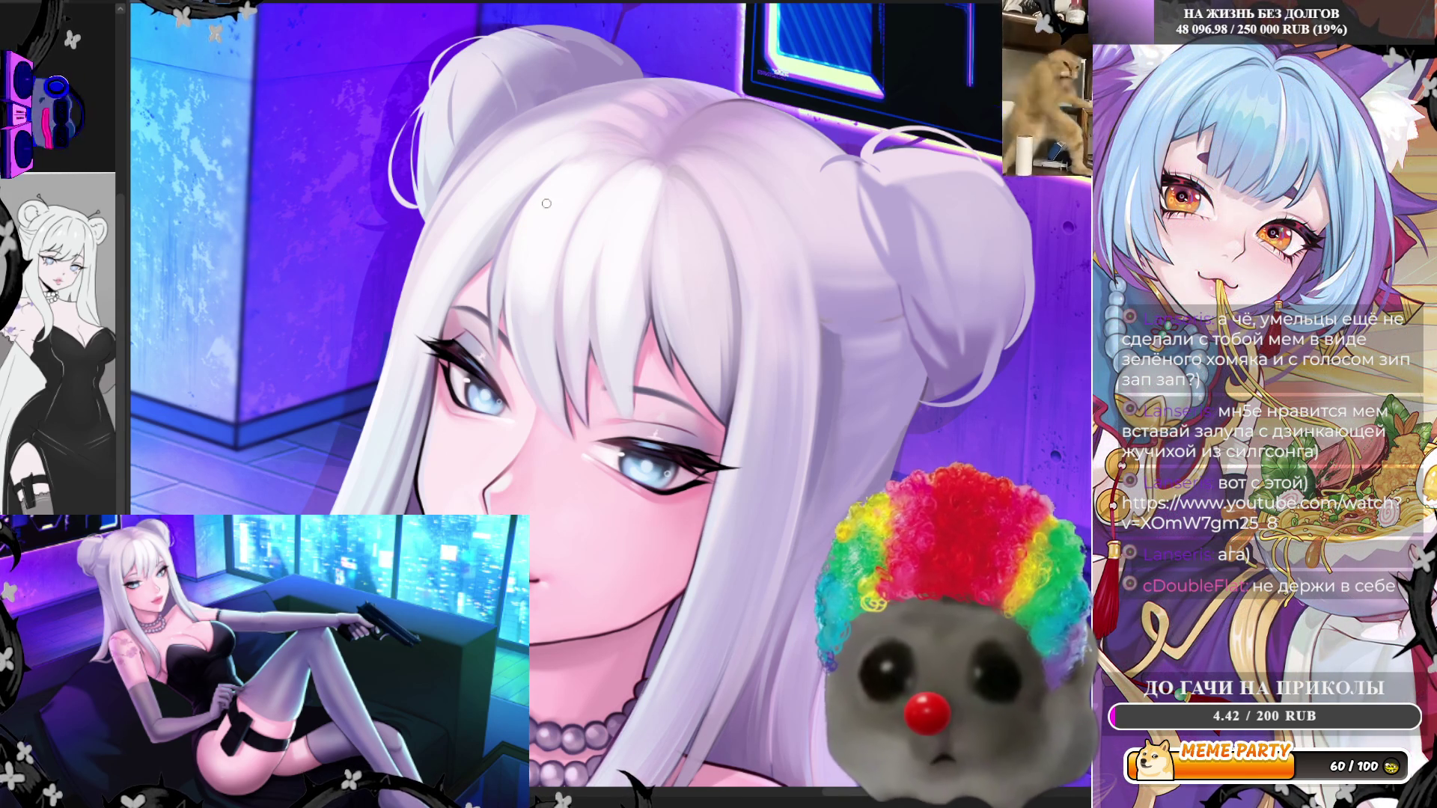
scroll(539, 219, "down", 3)
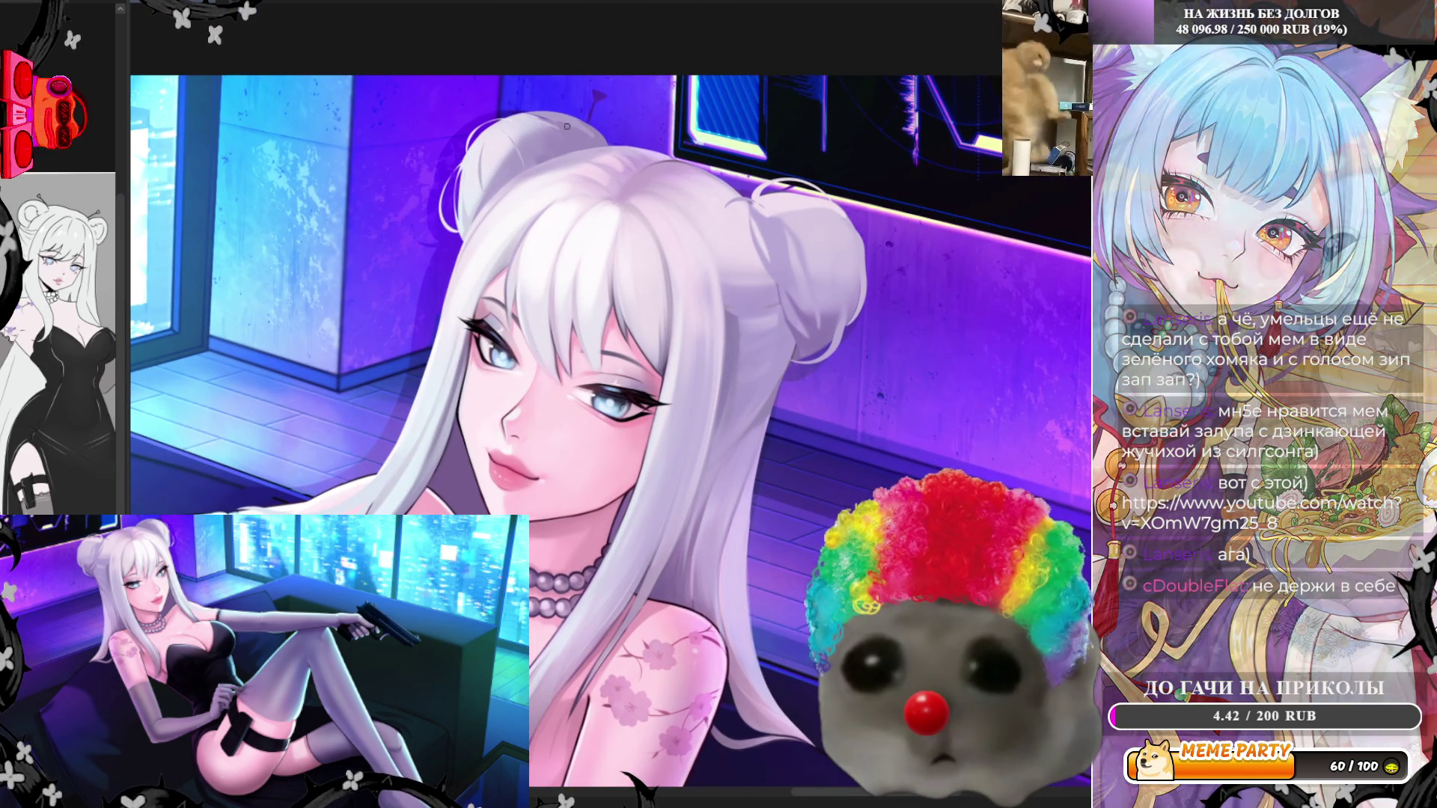
scroll(549, 185, "up", 3)
scroll(549, 186, "up", 1)
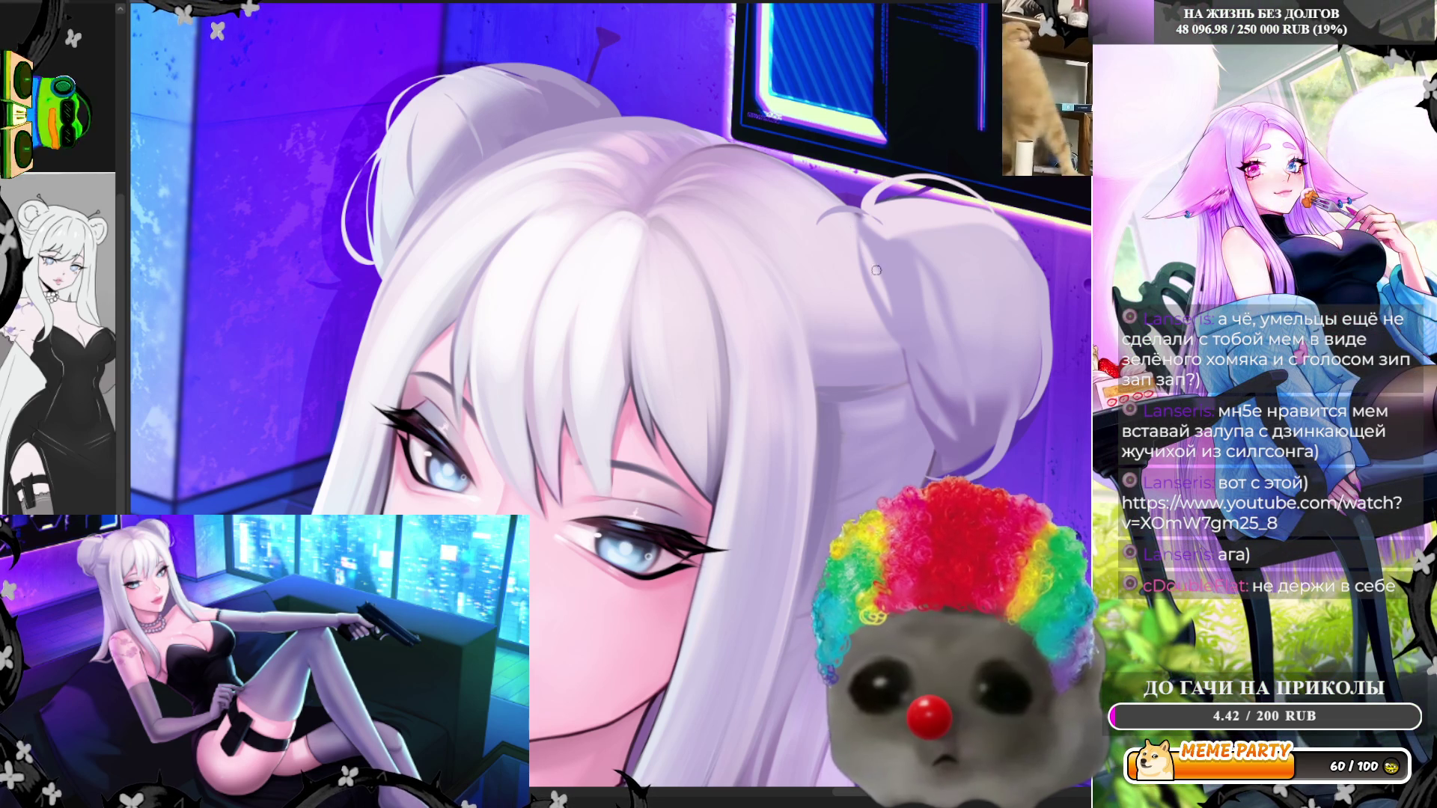
Pick the hair colour, paint a dark strand line below the right bun, and mirror the view
left_click(903, 344, "alt")
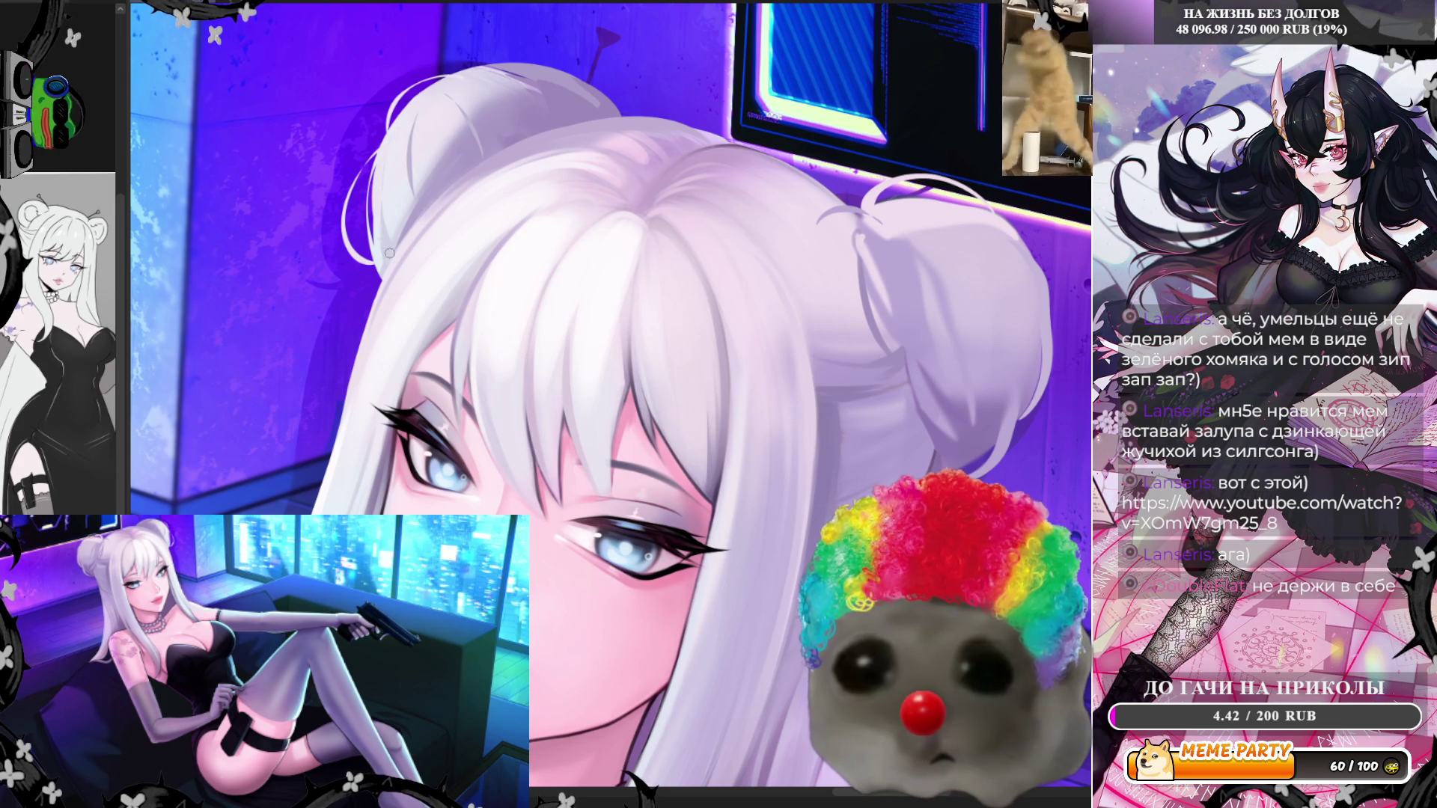
scroll(681, 328, "down", 5)
scroll(638, 307, "up", 5)
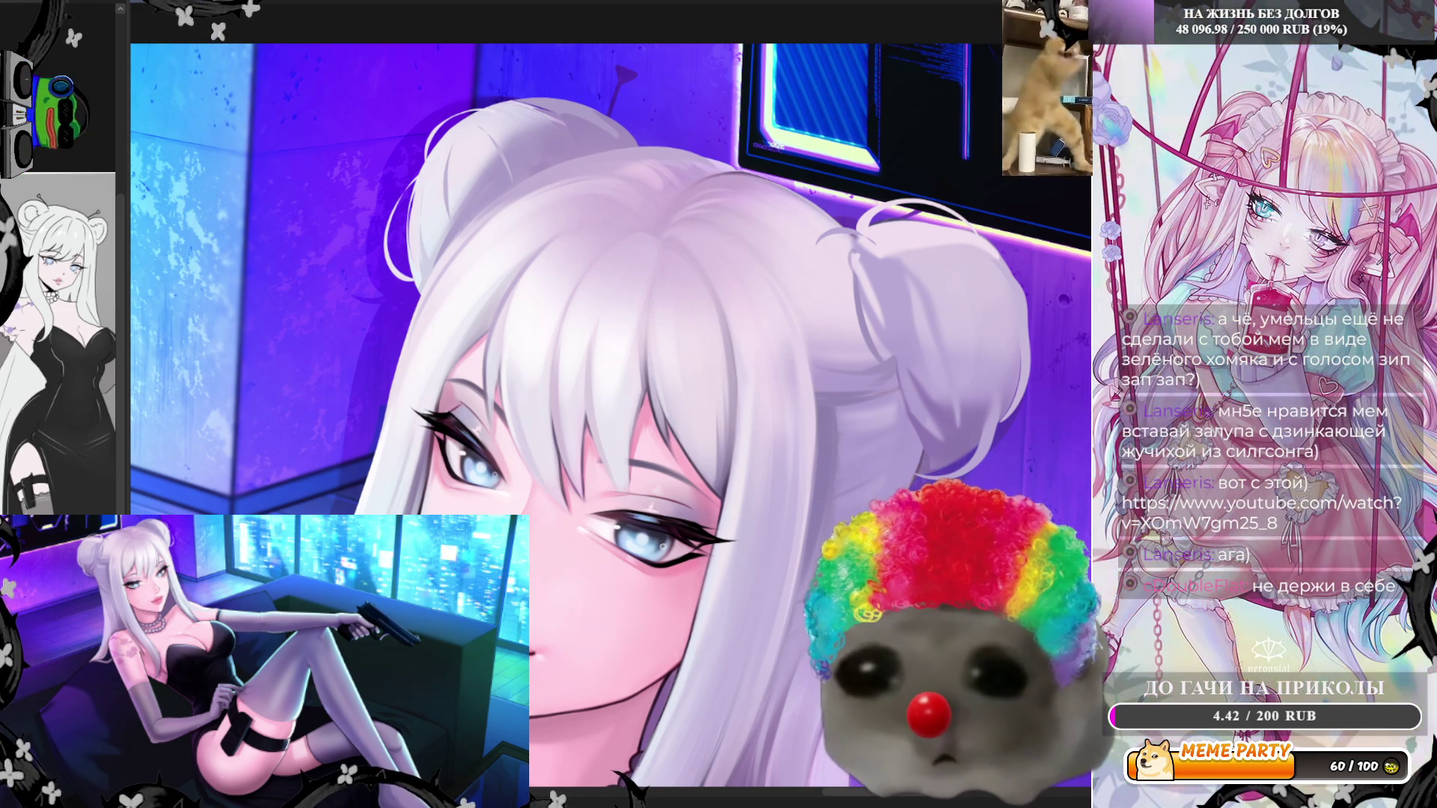
left_click_drag(488, 249, 585, 215)
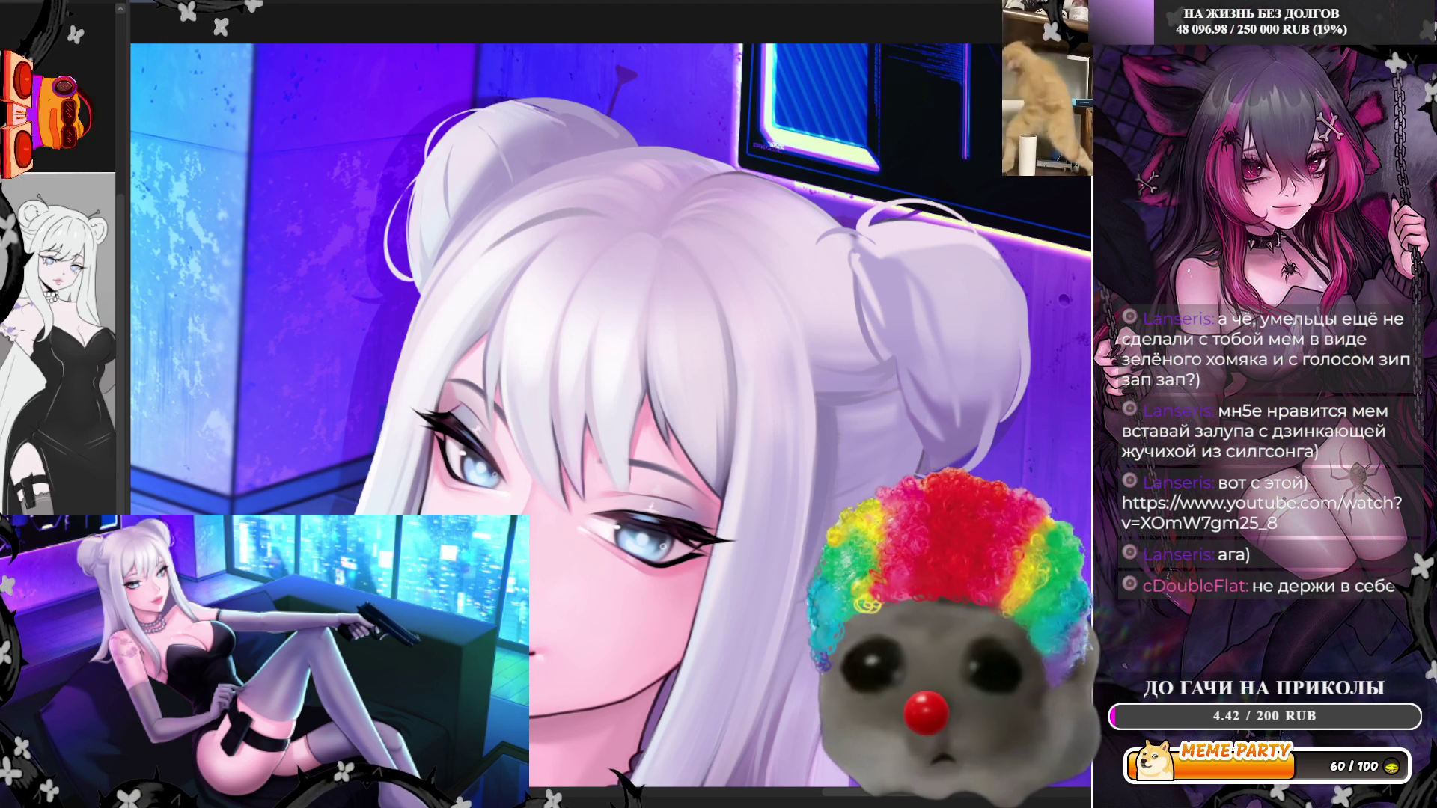
key("h")
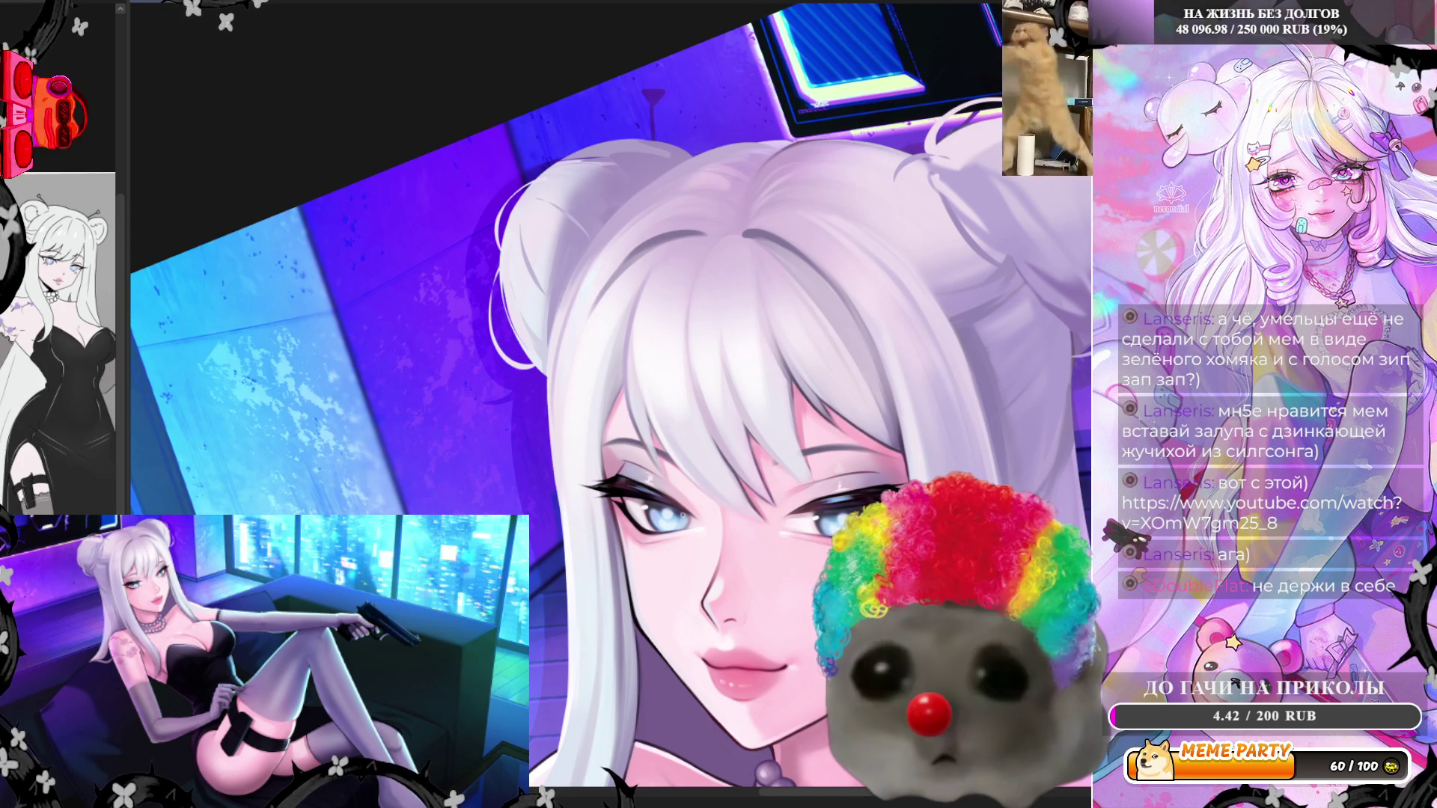
Zoom around the canvas and sample the skin colour from the girl's face
scroll(517, 358, "down", 5)
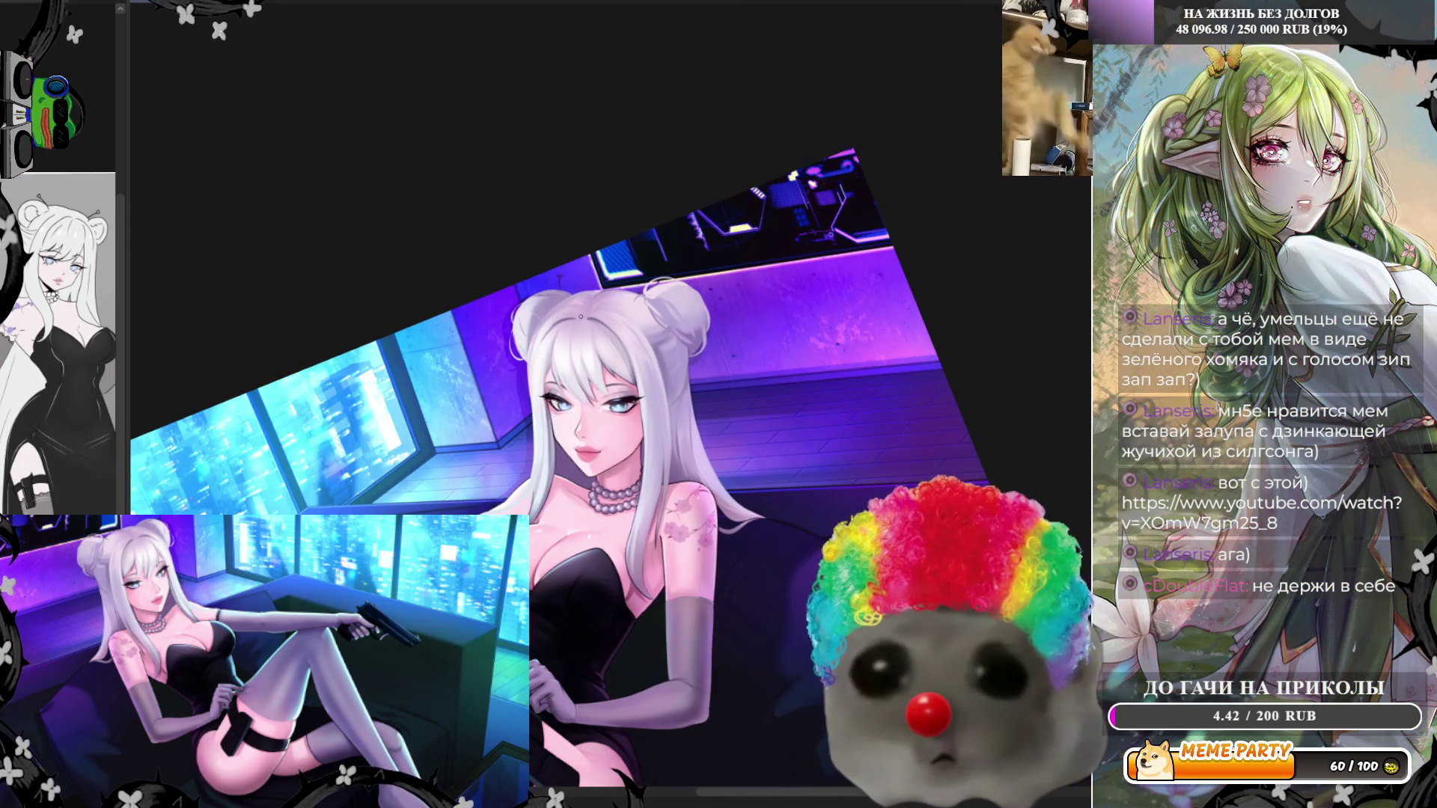
scroll(549, 324, "up", 5)
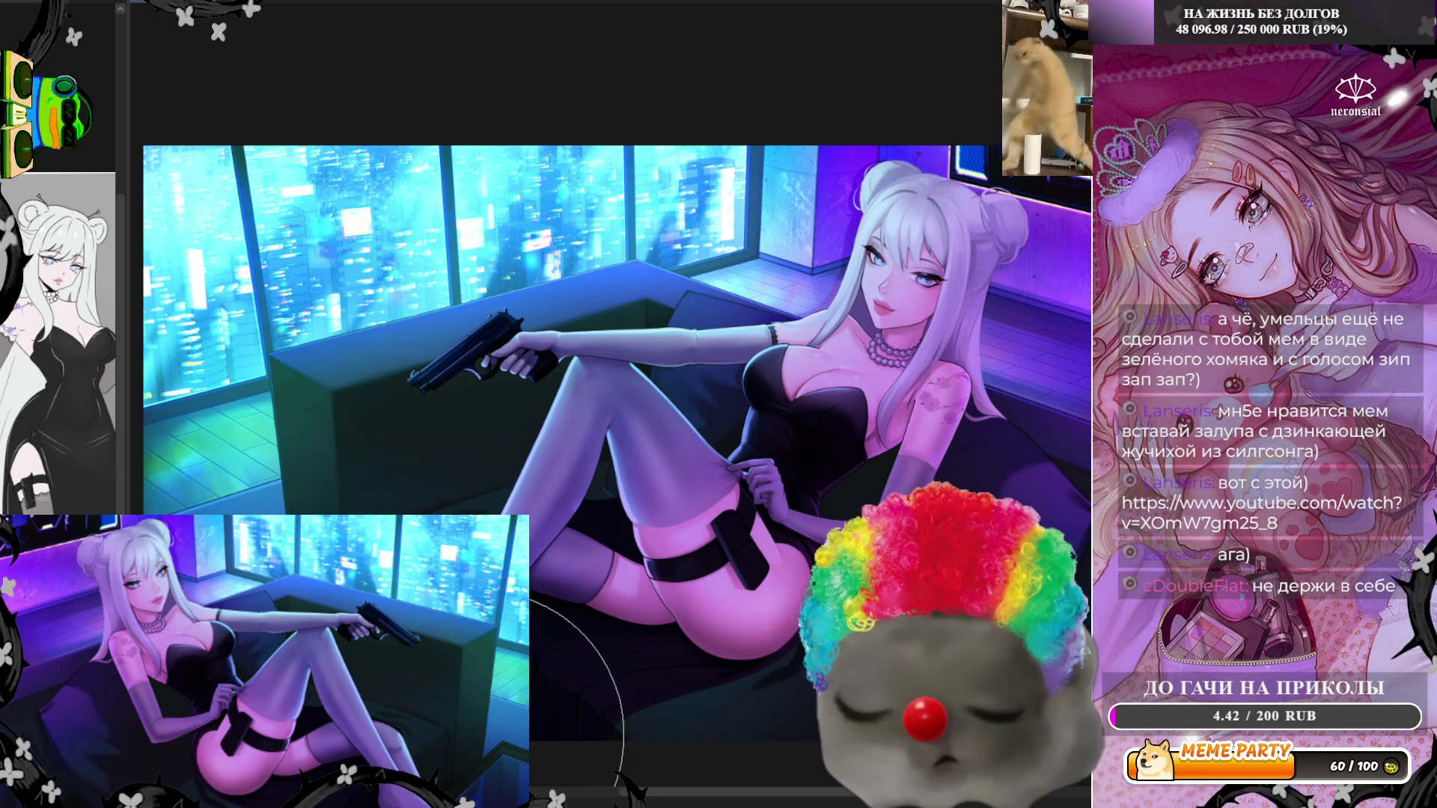
scroll(497, 517, "down", 3)
scroll(764, 357, "up", 2)
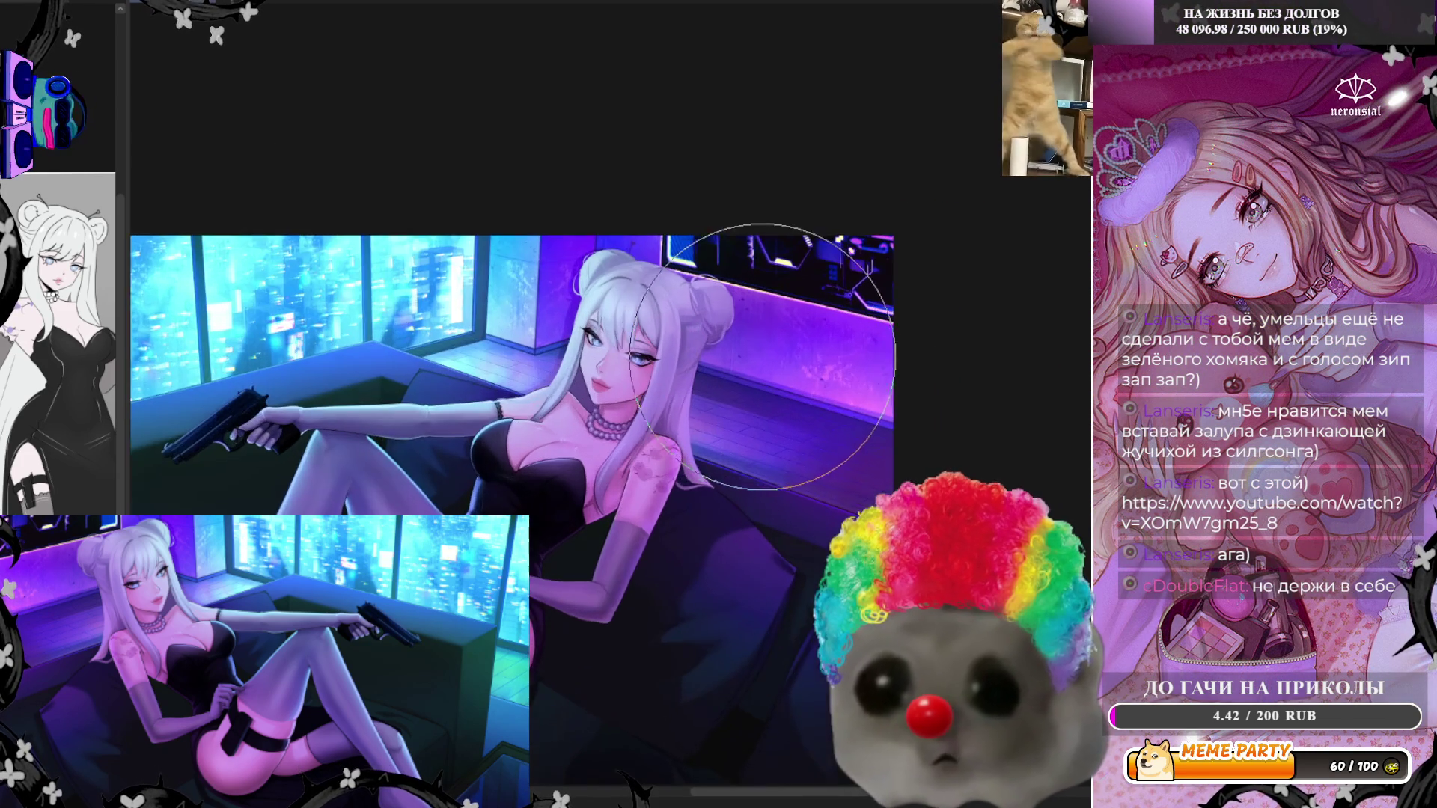
scroll(765, 356, "up", 3)
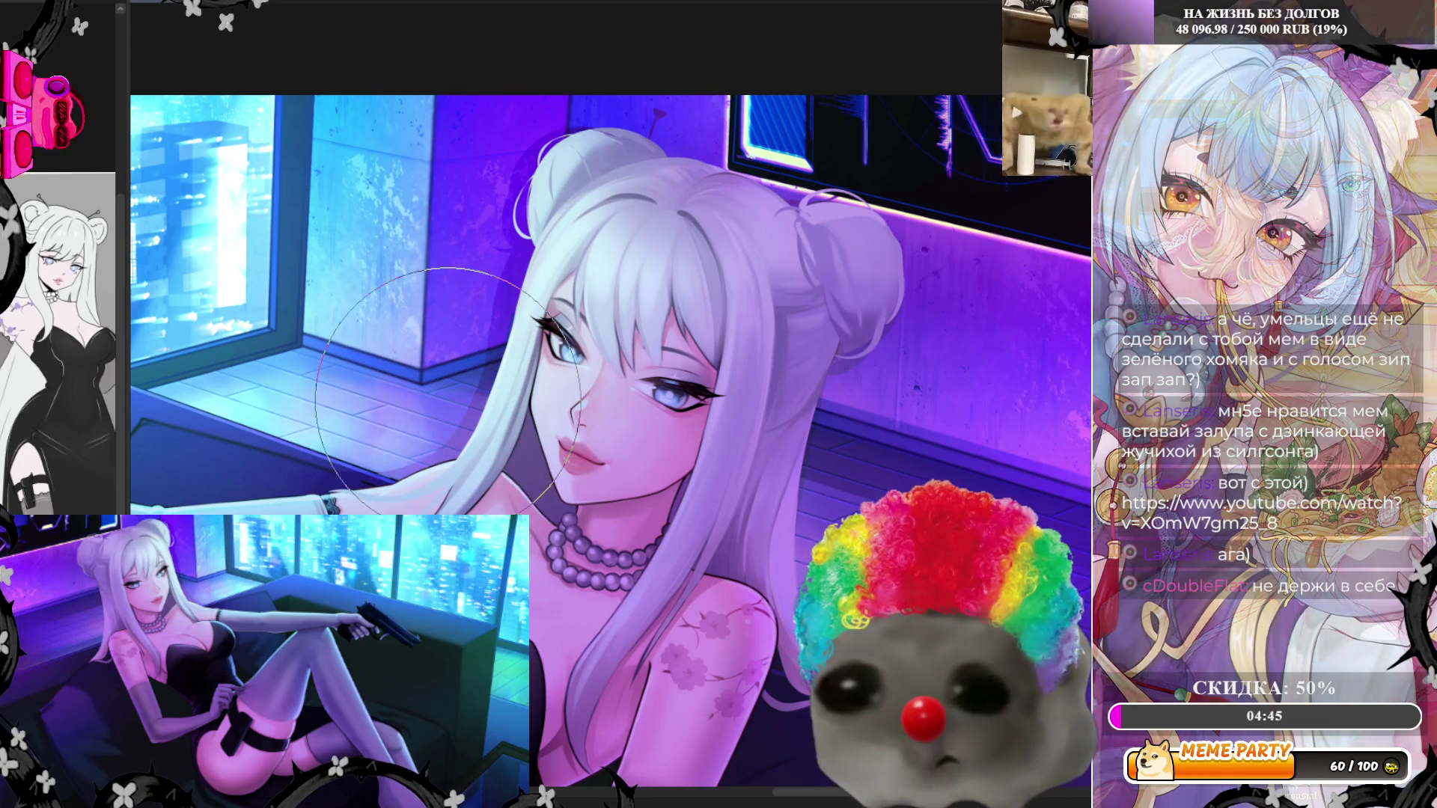
left_click(637, 427, "ctrl")
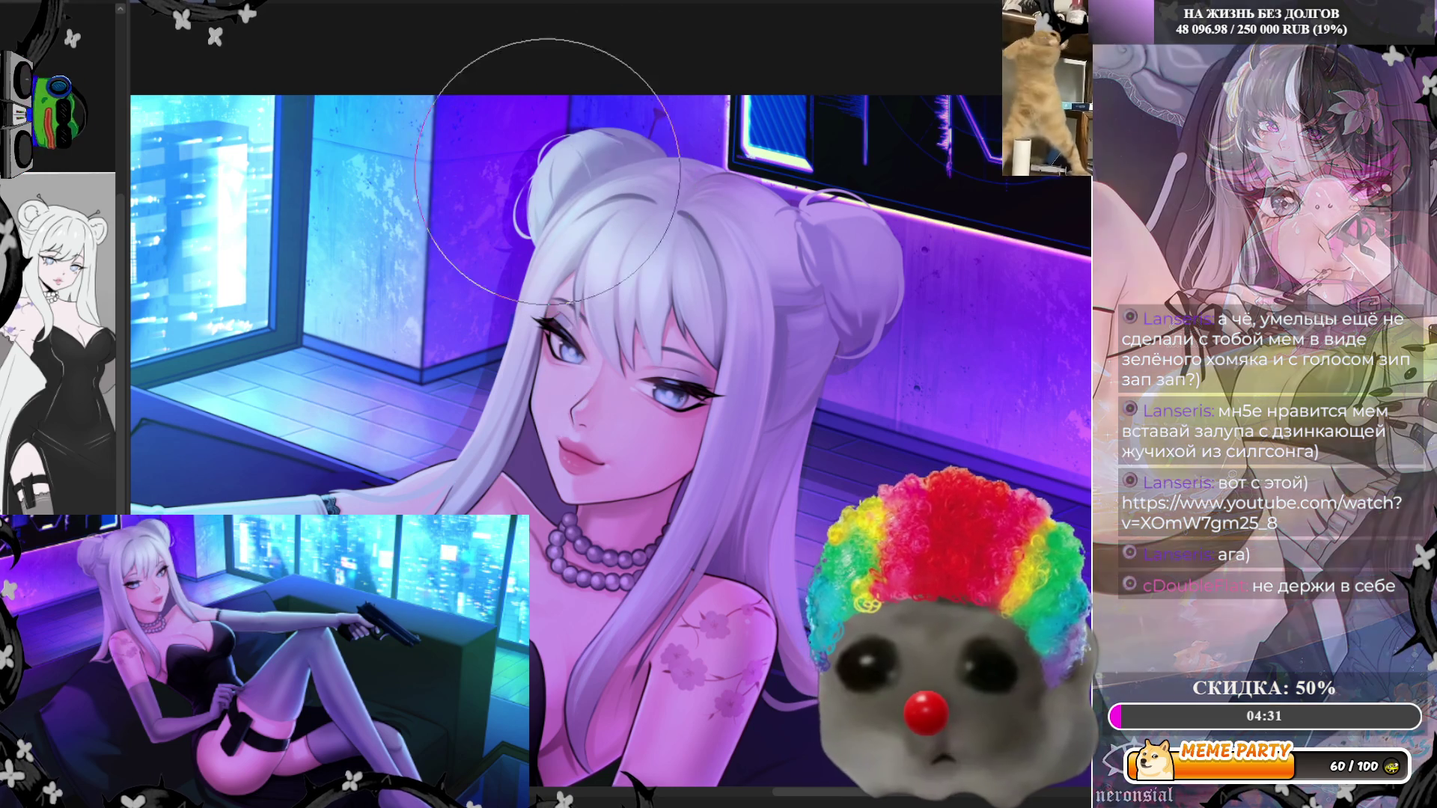
Mirror the canvas, zoom in on the face, and brush a soft white eye-and-nose highlight
scroll(719, 292, "down", 3)
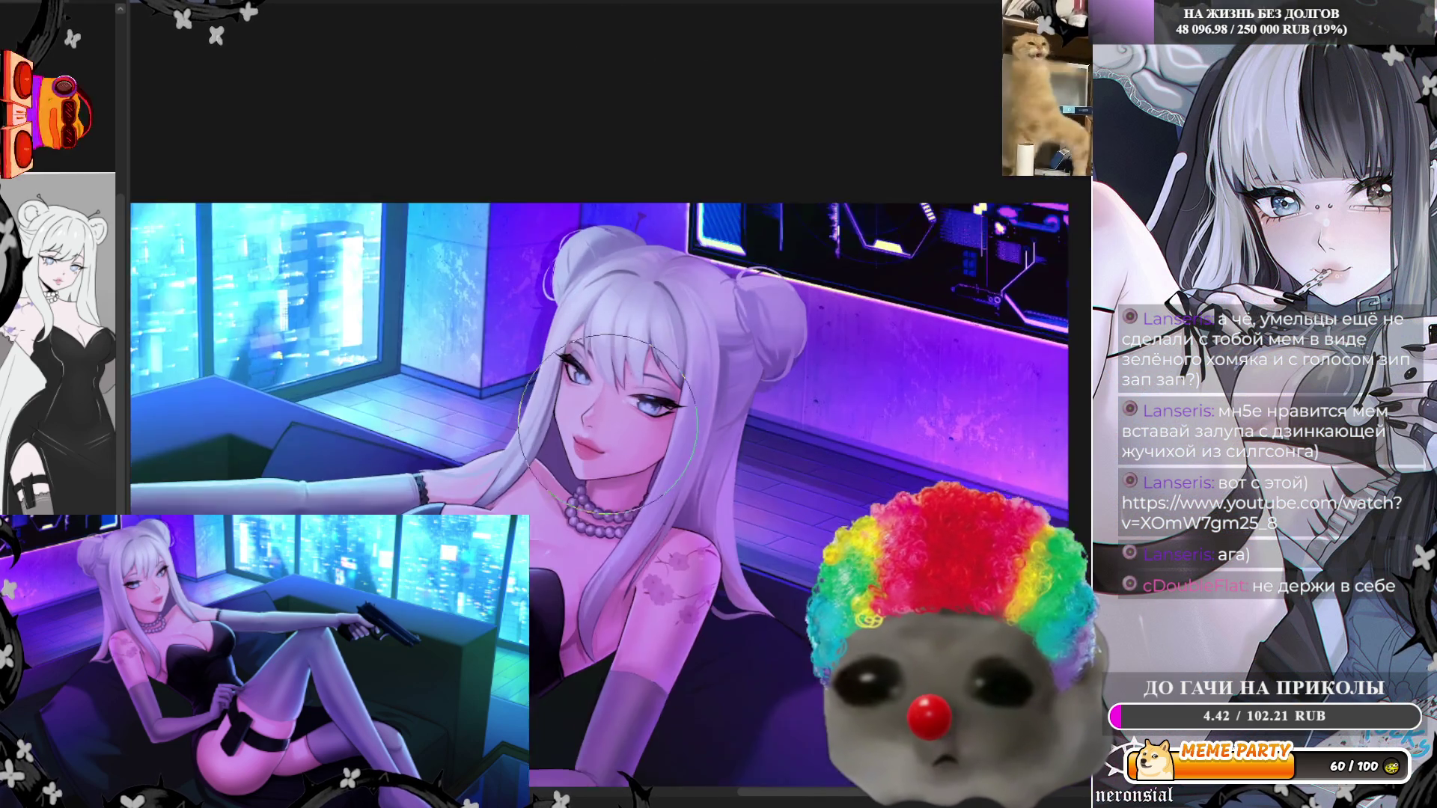
scroll(724, 293, "down", 1)
scroll(725, 277, "up", 3)
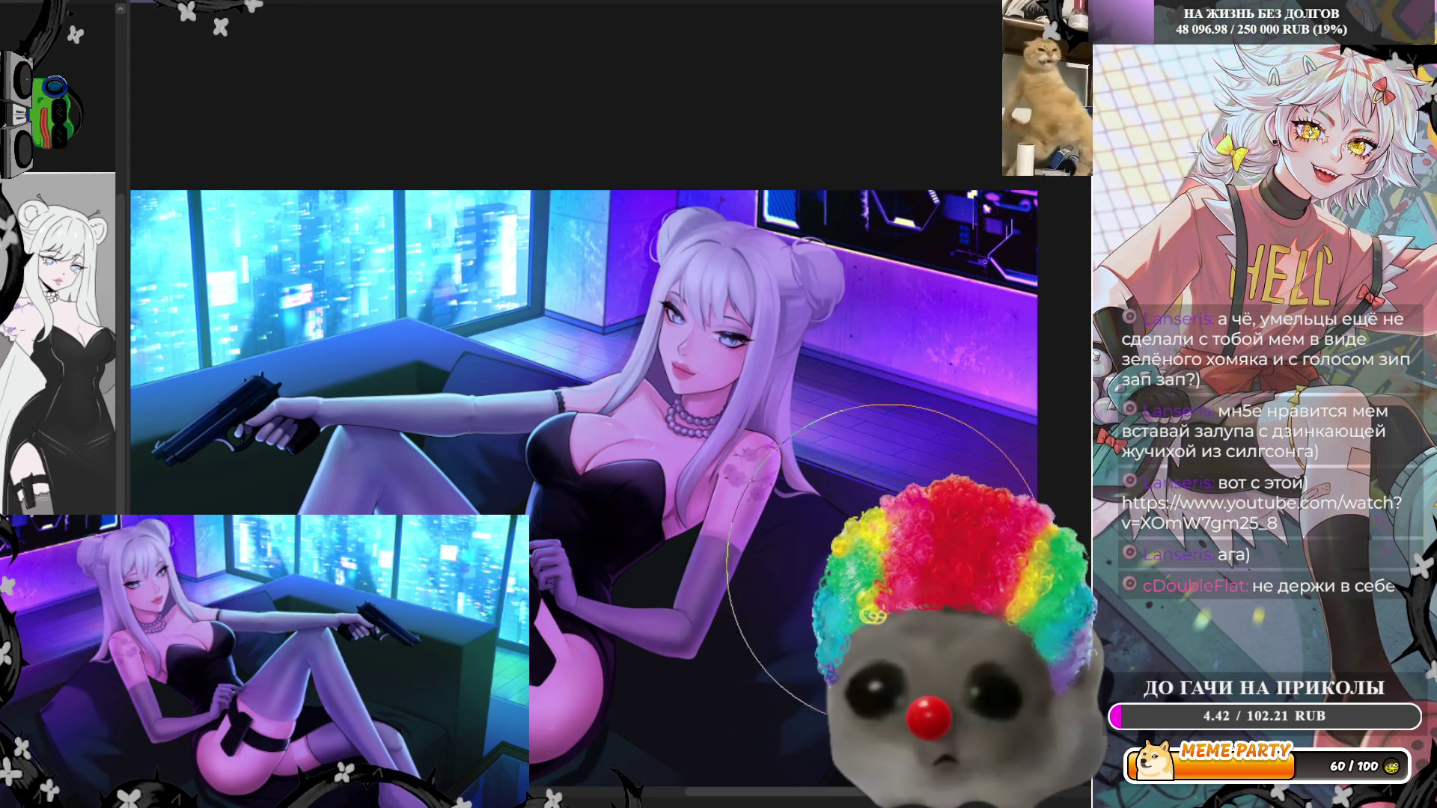
scroll(808, 445, "down", 2)
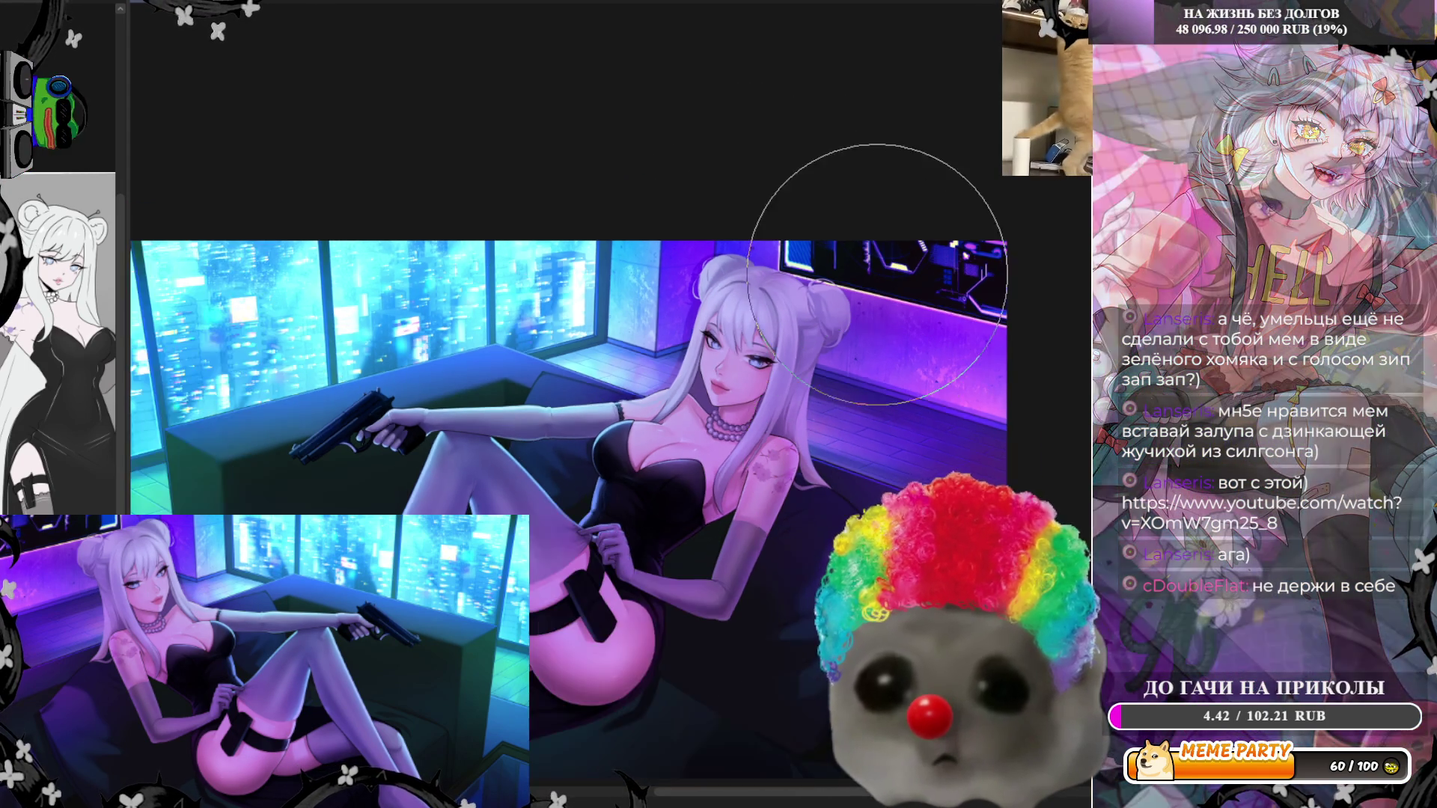
scroll(808, 445, "up", 2)
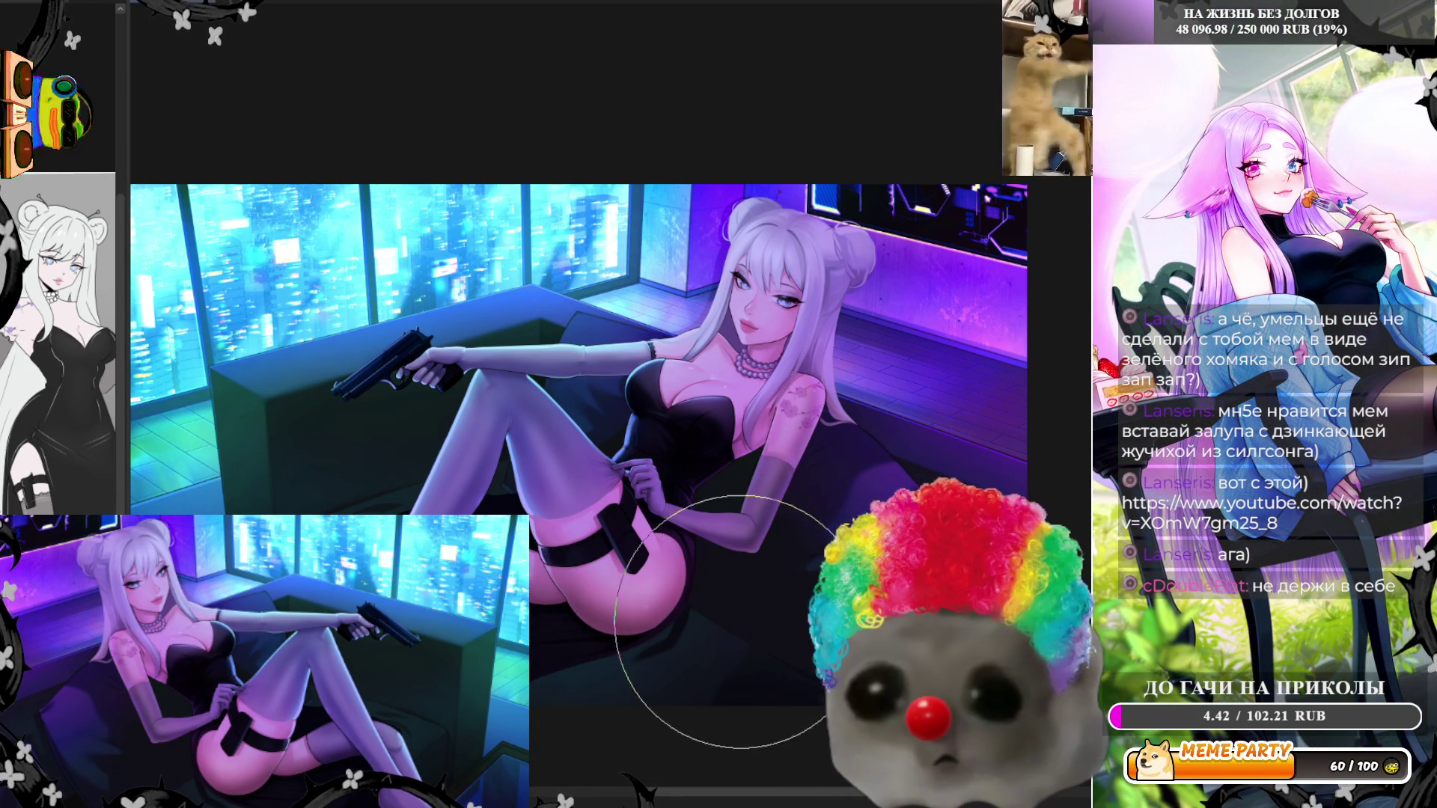
key("m")
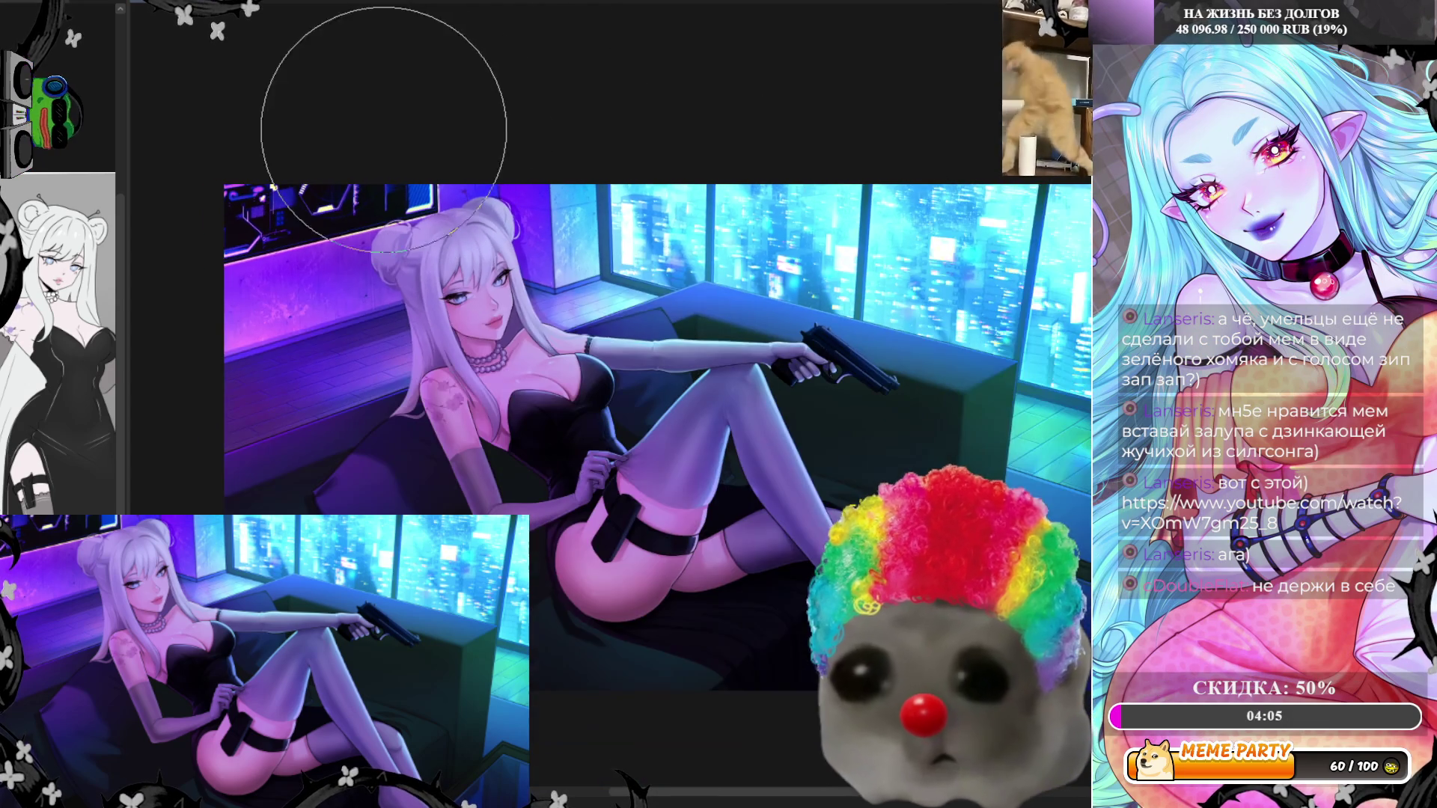
scroll(412, 295, "up", 3)
scroll(417, 298, "up", 2)
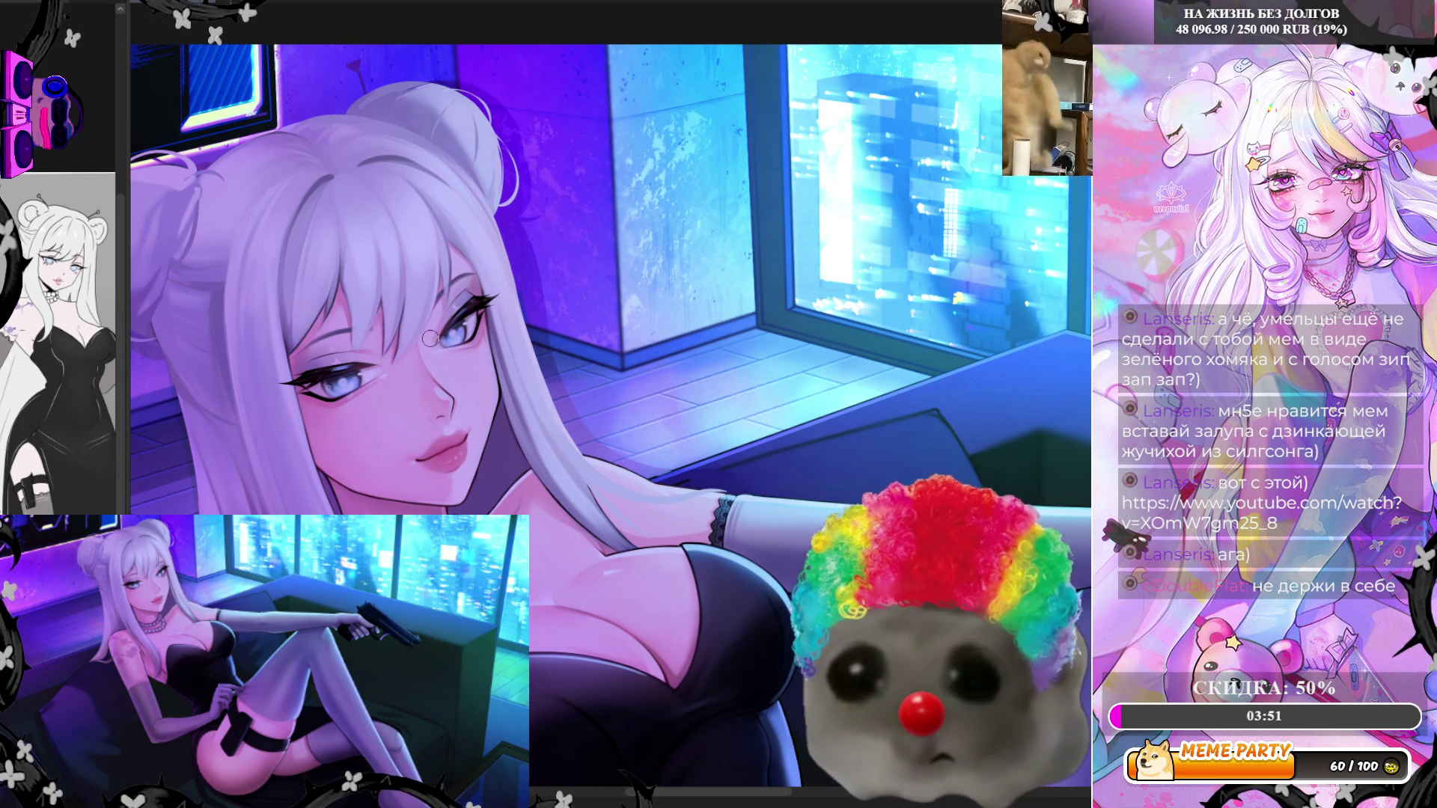
left_click_drag(432, 351, 483, 331)
Compare the eye-corner and nose-bridge highlight by toggling it with undo and redo
key("ctrl+z")
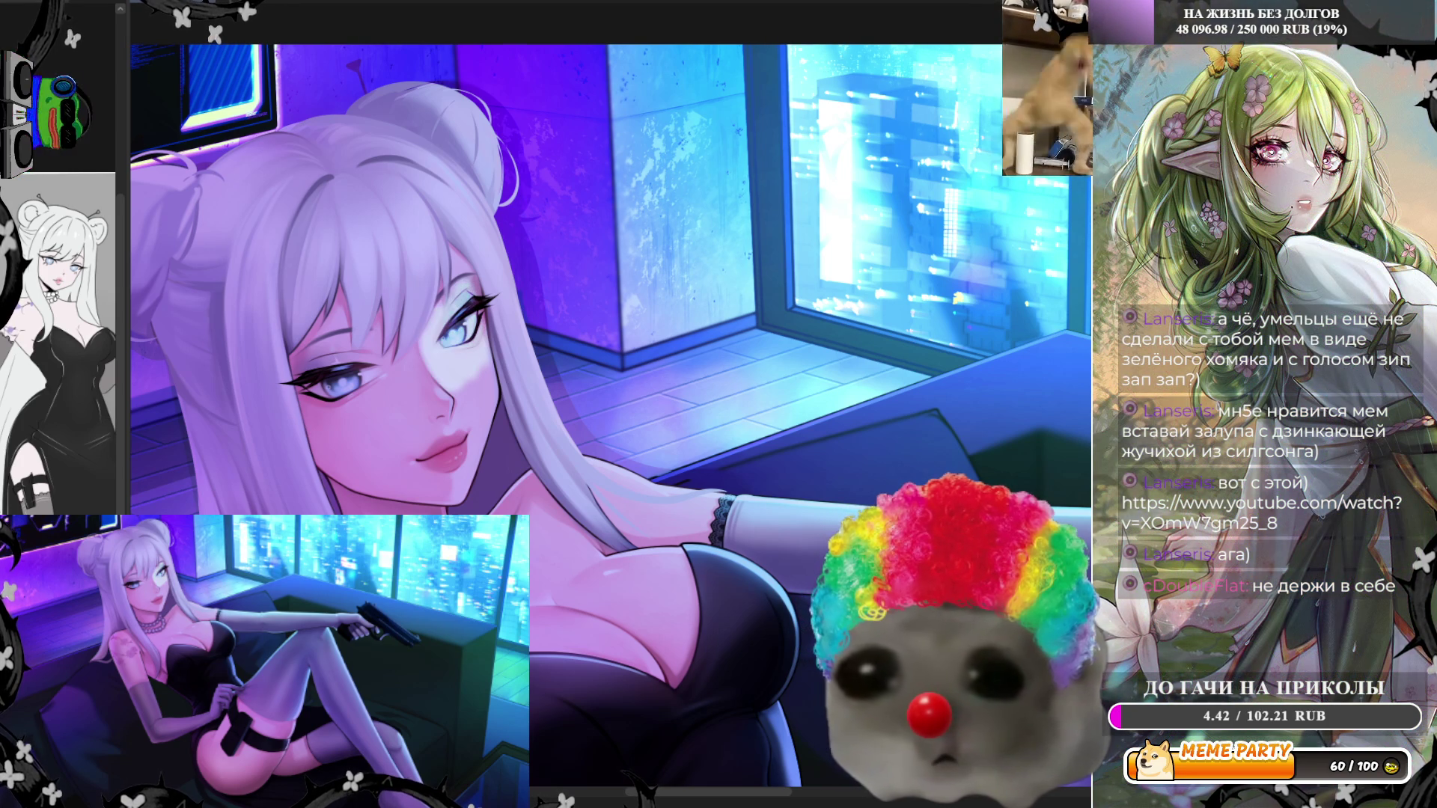
key("ctrl+y")
key("ctrl+z")
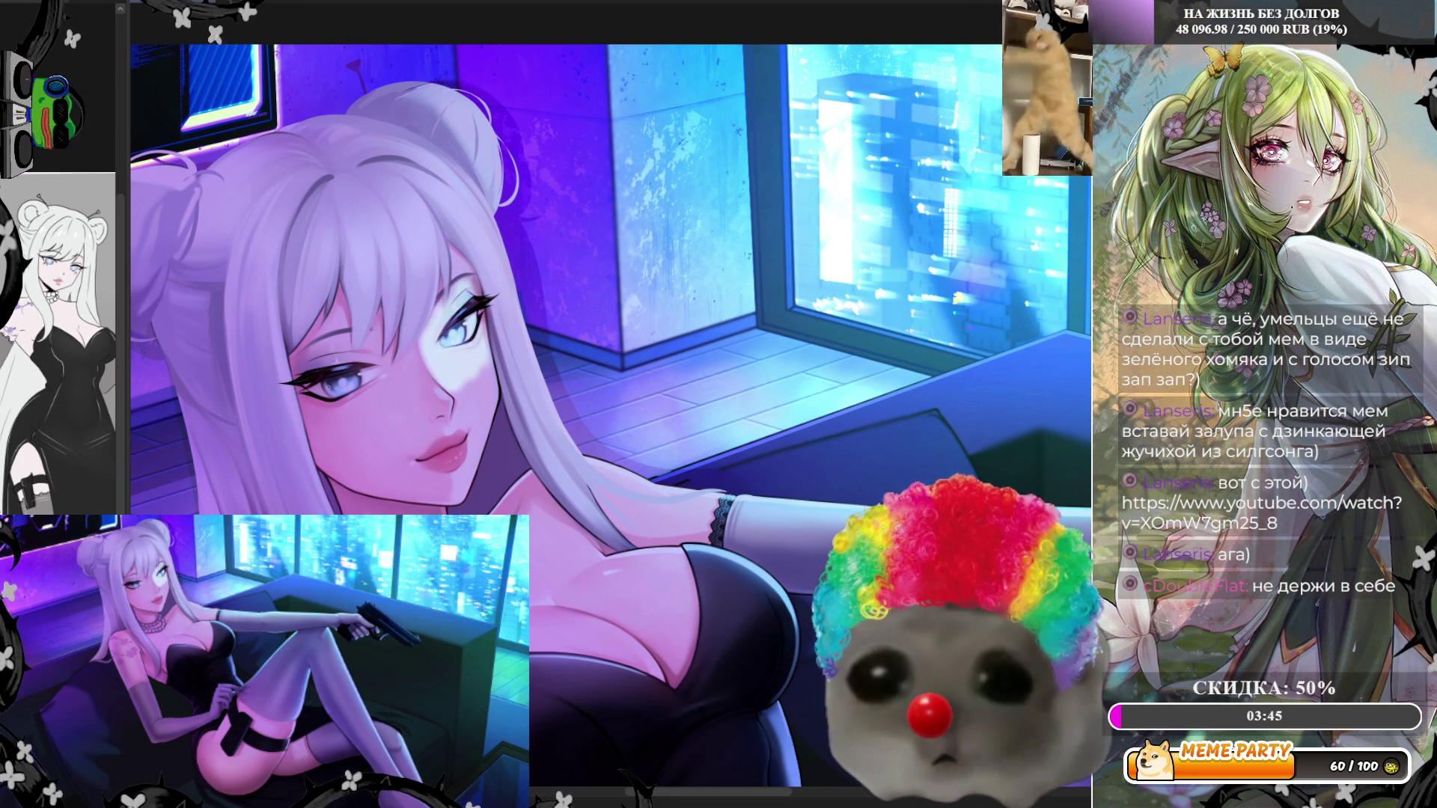
key("ctrl+y")
key("ctrl+z")
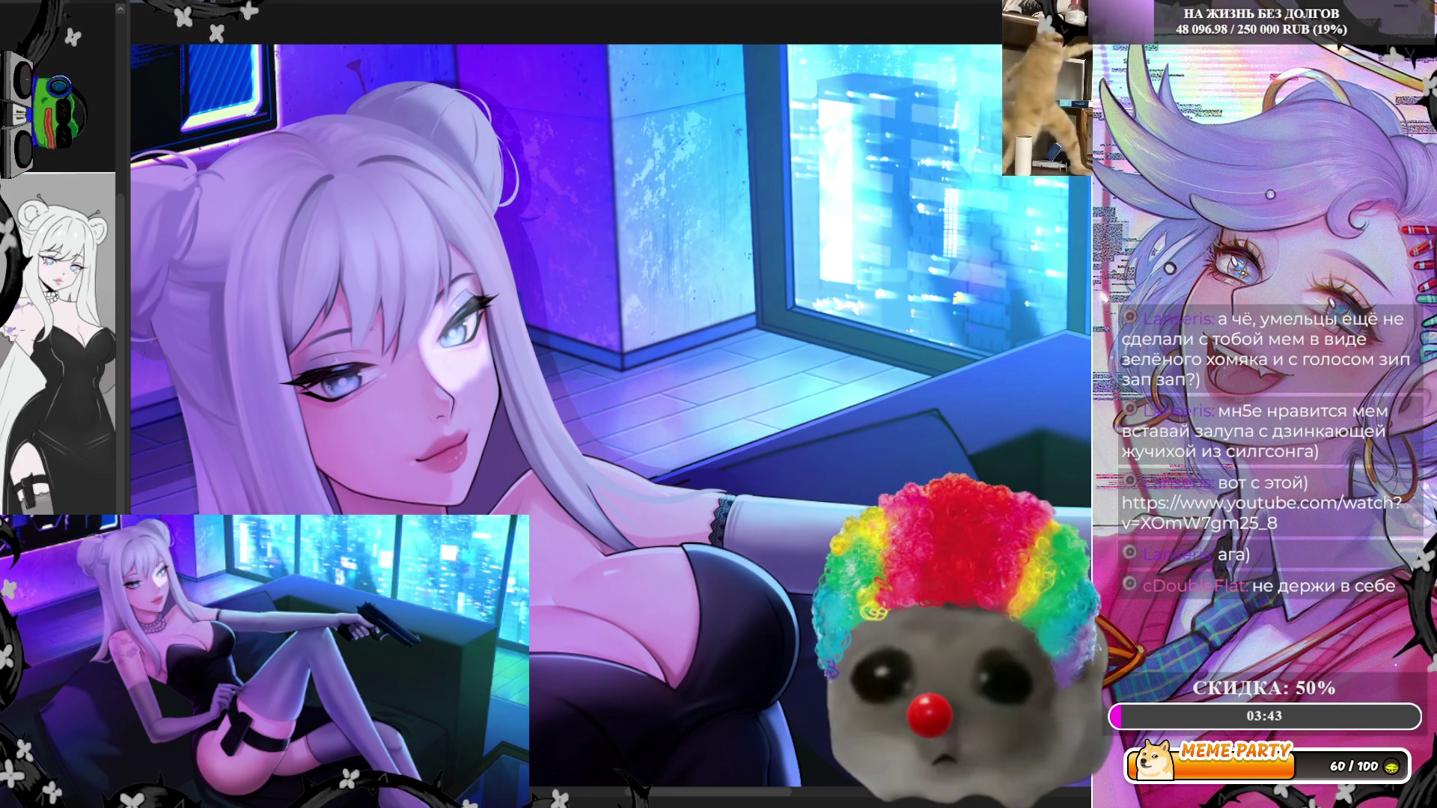
key("ctrl+z")
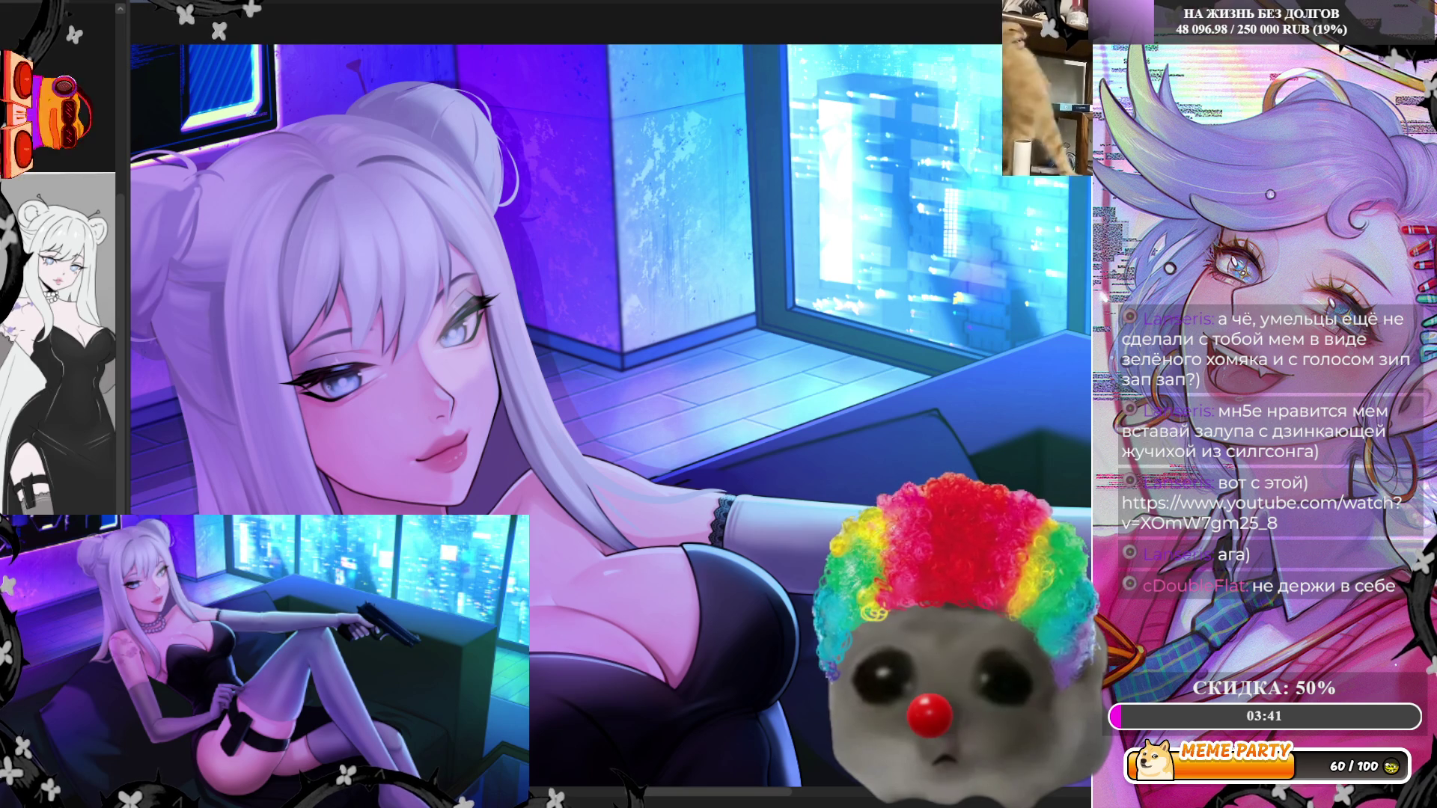
key("ctrl+y")
key("ctrl+z")
key("ctrl+y")
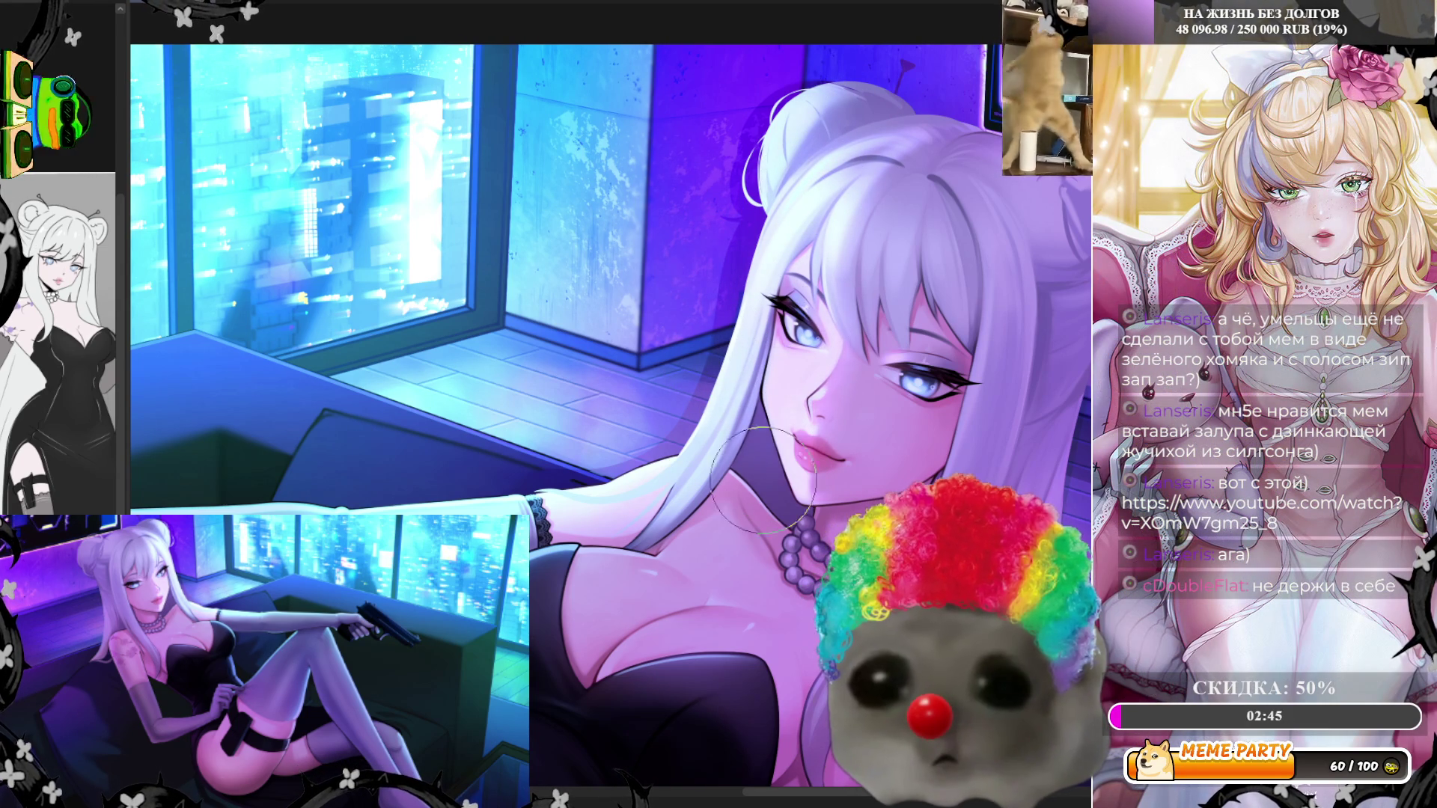
scroll(793, 375, "down", 3)
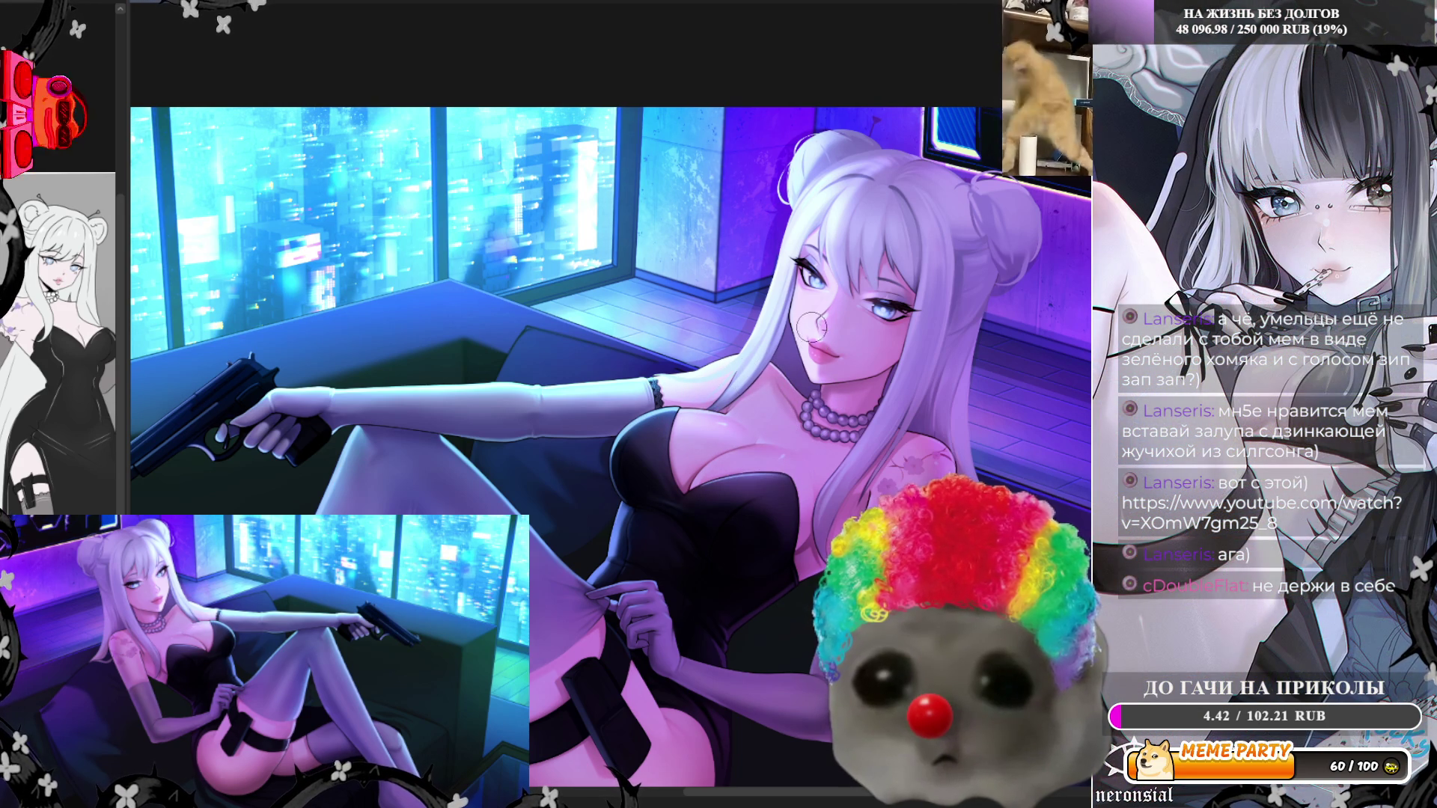
Mirror the full-figure view horizontally and enlarge the brush considerably
key("h")
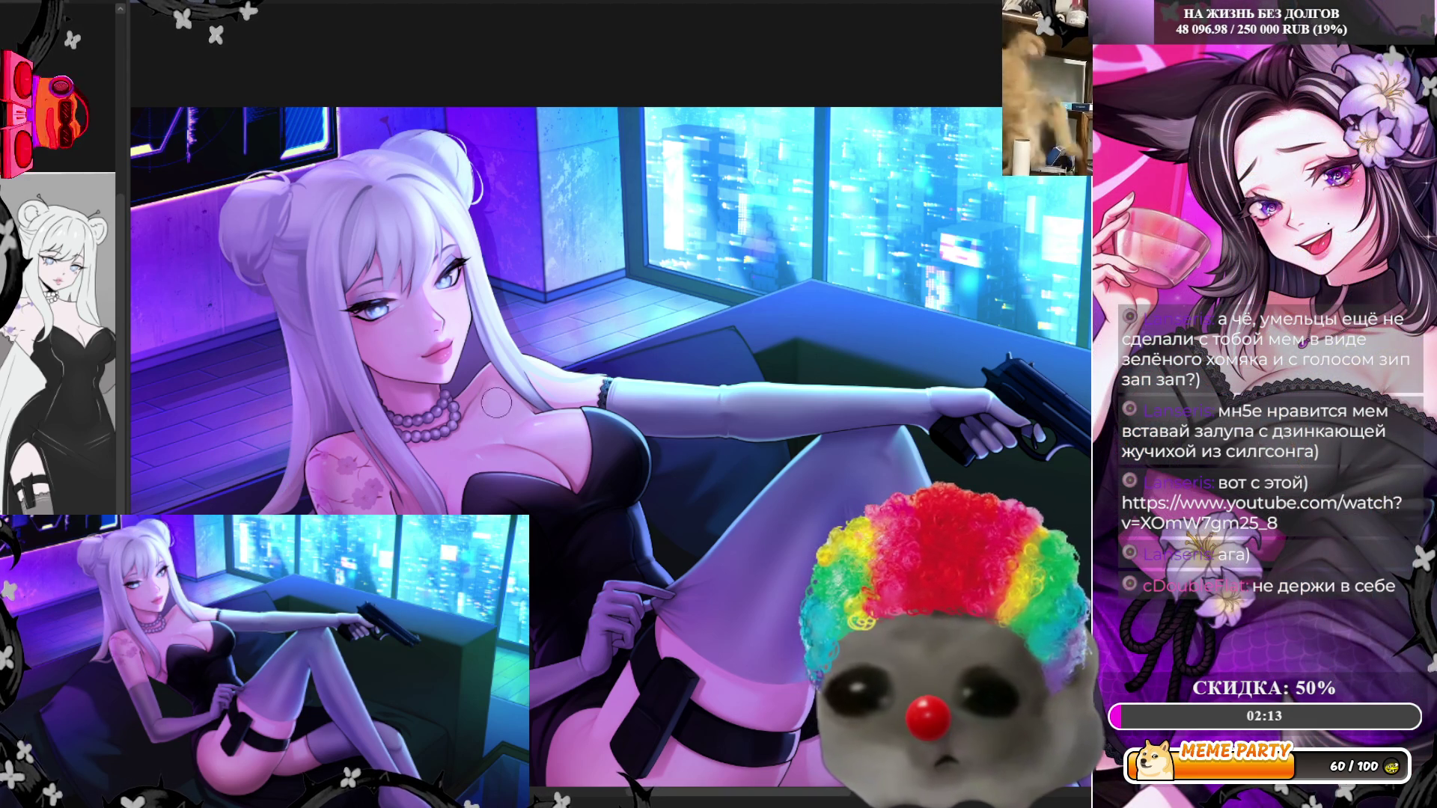
key("bracketright")
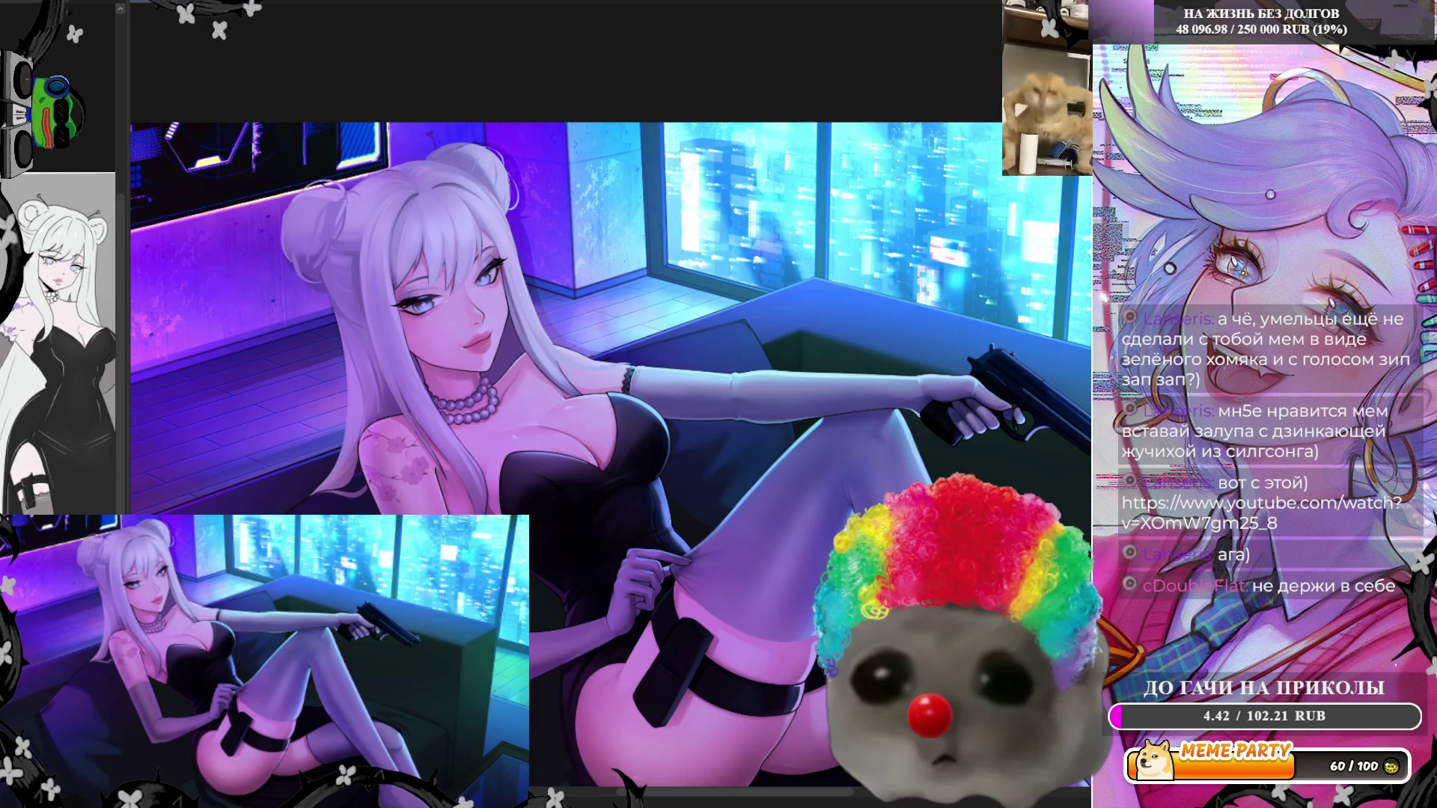
Zoom in and paint light highlights on the iris, cheek beside the nose, and between eye and nose
scroll(543, 240, "up", 5)
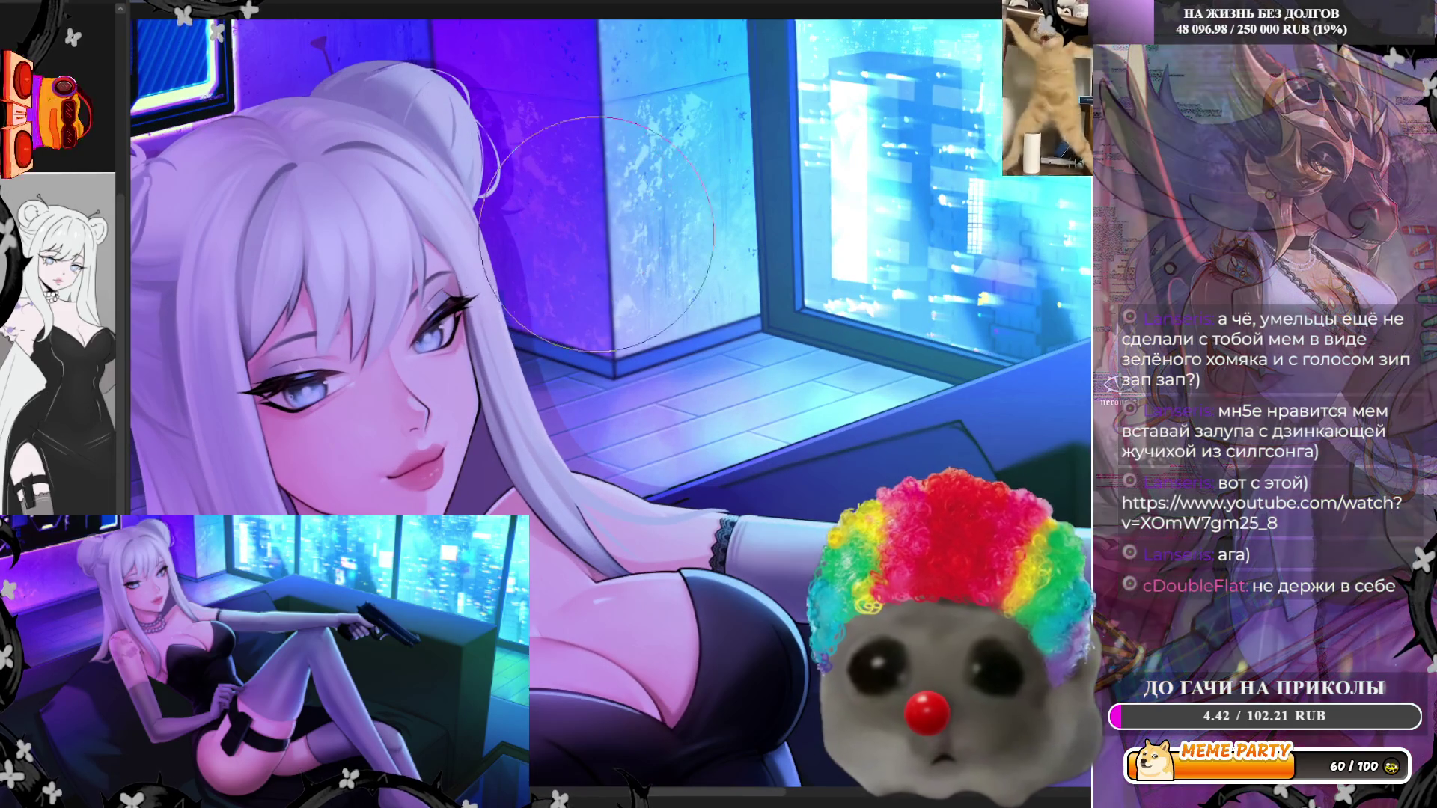
scroll(543, 241, "up", 3)
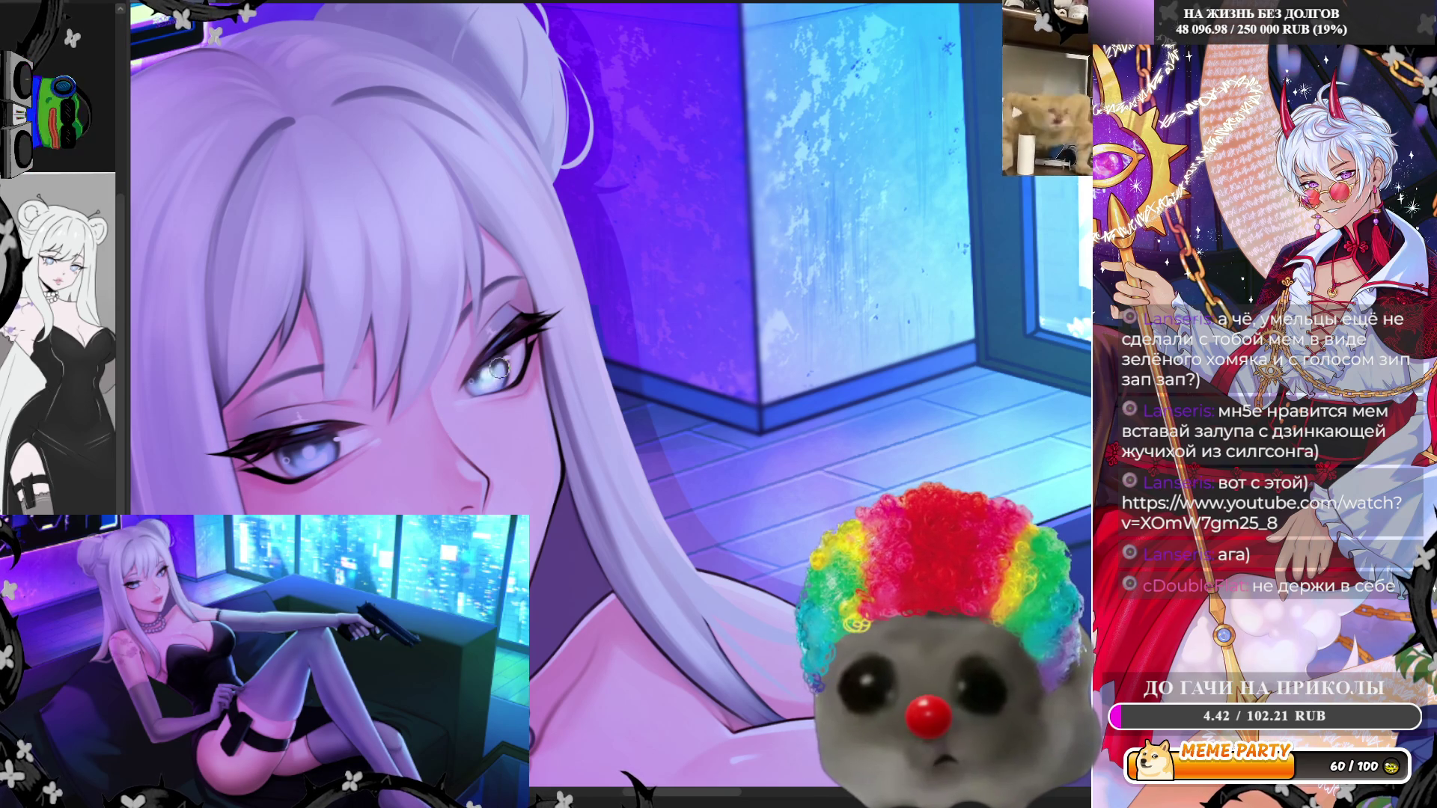
left_click_drag(481, 381, 515, 363)
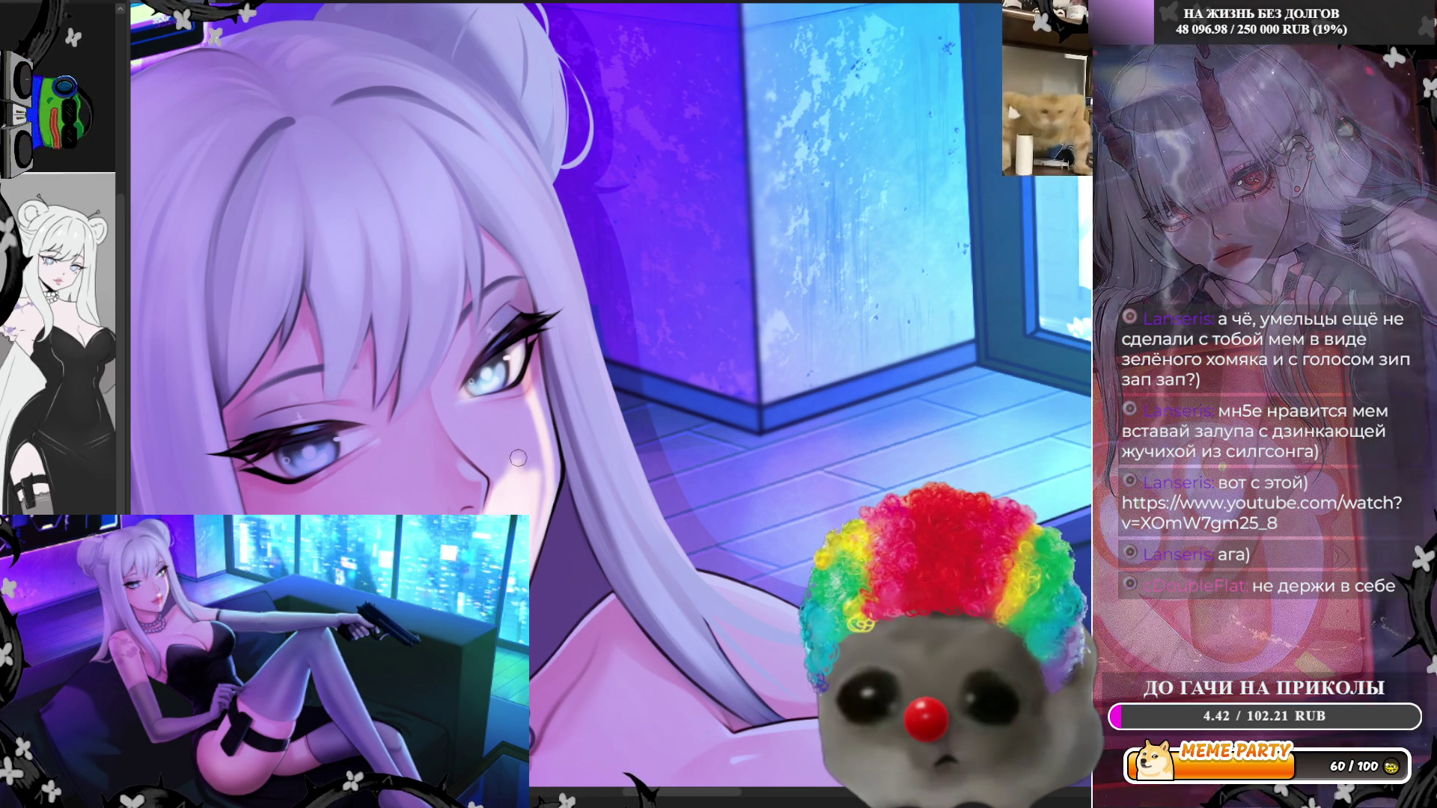
mouse_move(531, 508)
left_mouse_down()
mouse_move(524, 419)
mouse_move(497, 498)
left_mouse_up()
key("h")
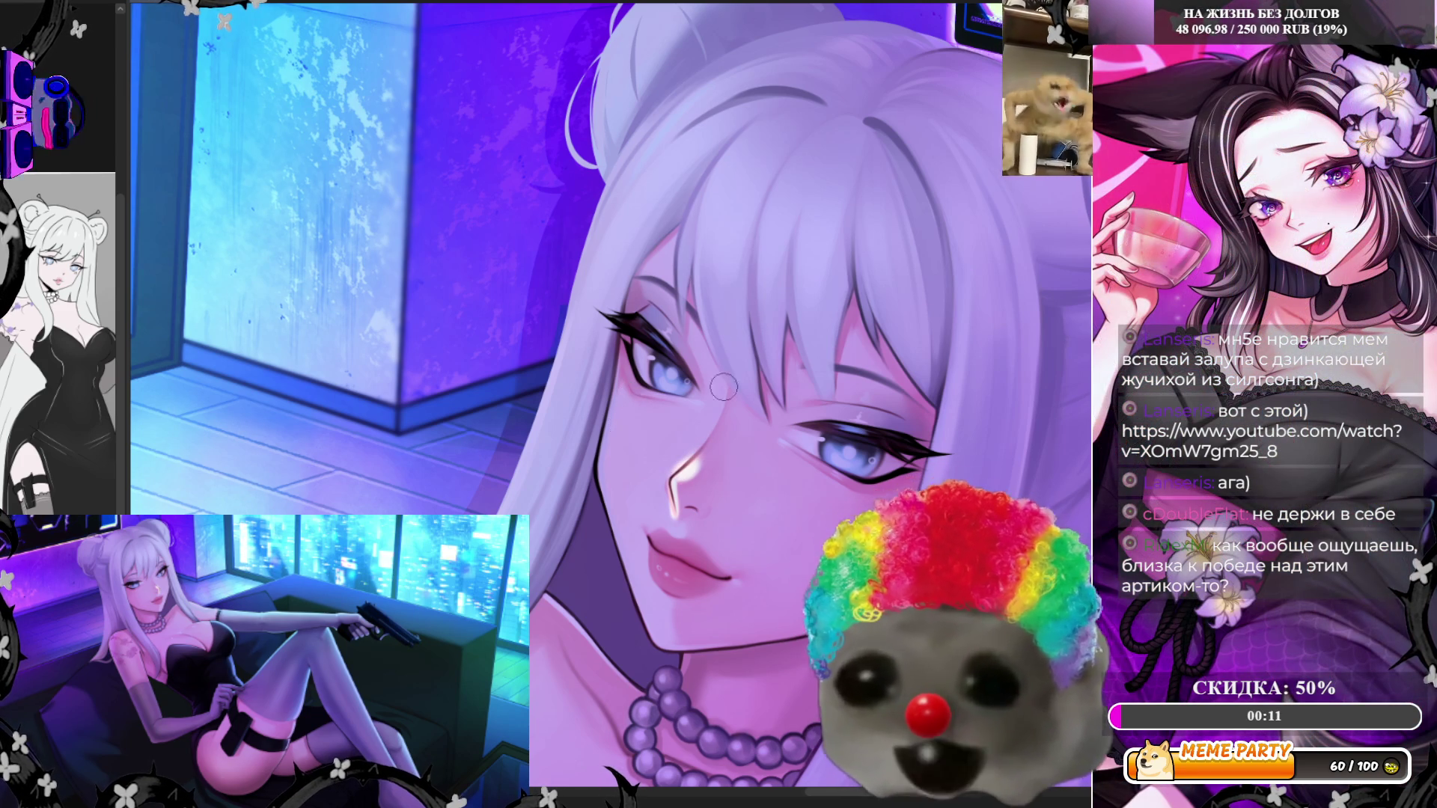
mouse_move(721, 374)
left_mouse_down()
mouse_move(670, 468)
mouse_move(703, 400)
mouse_move(692, 436)
mouse_move(699, 424)
left_mouse_up()
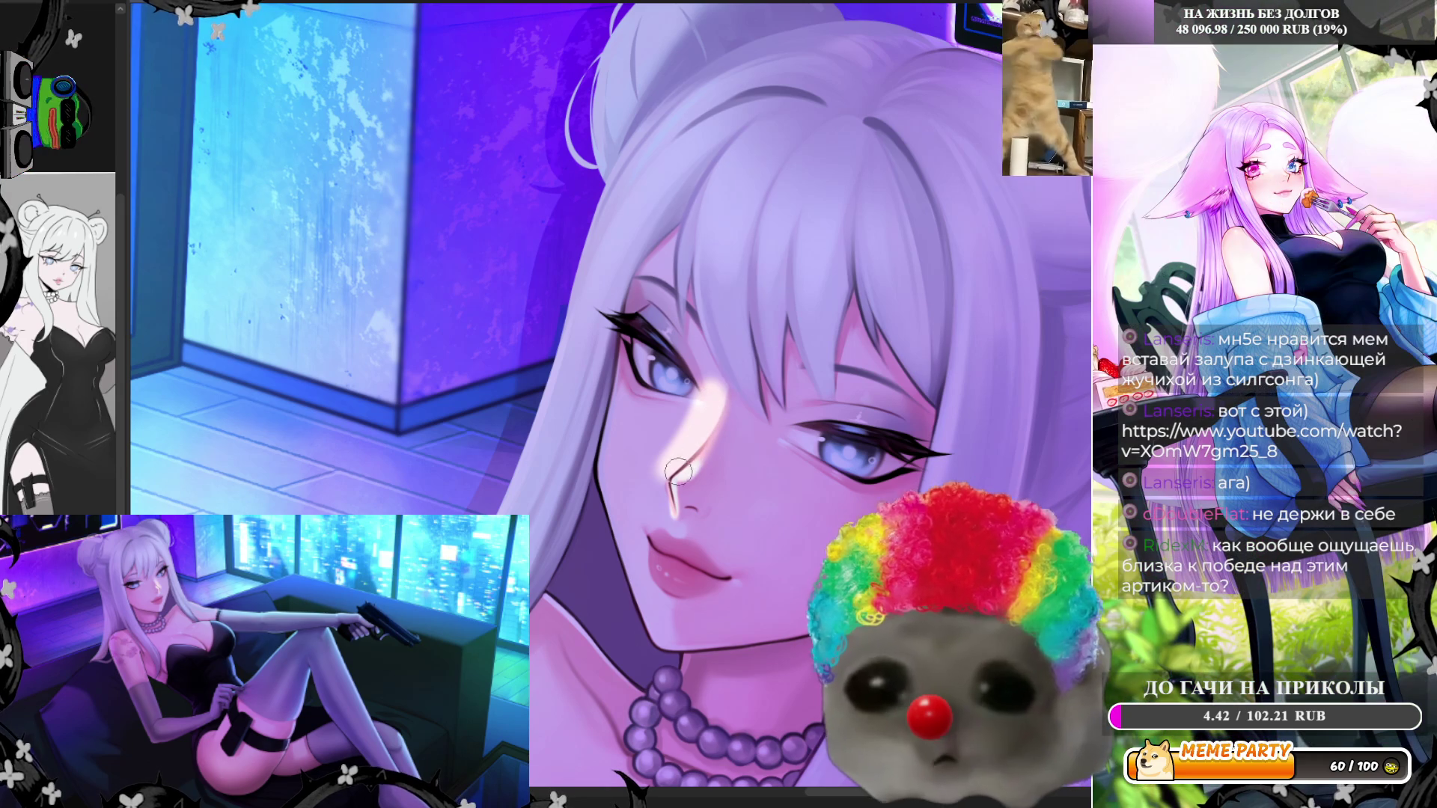
Highlight the nose tip and upper lip, flip the canvas back, and zoom out
mouse_move(670, 522)
left_mouse_down()
mouse_move(657, 487)
mouse_move(662, 636)
mouse_move(627, 527)
left_mouse_up()
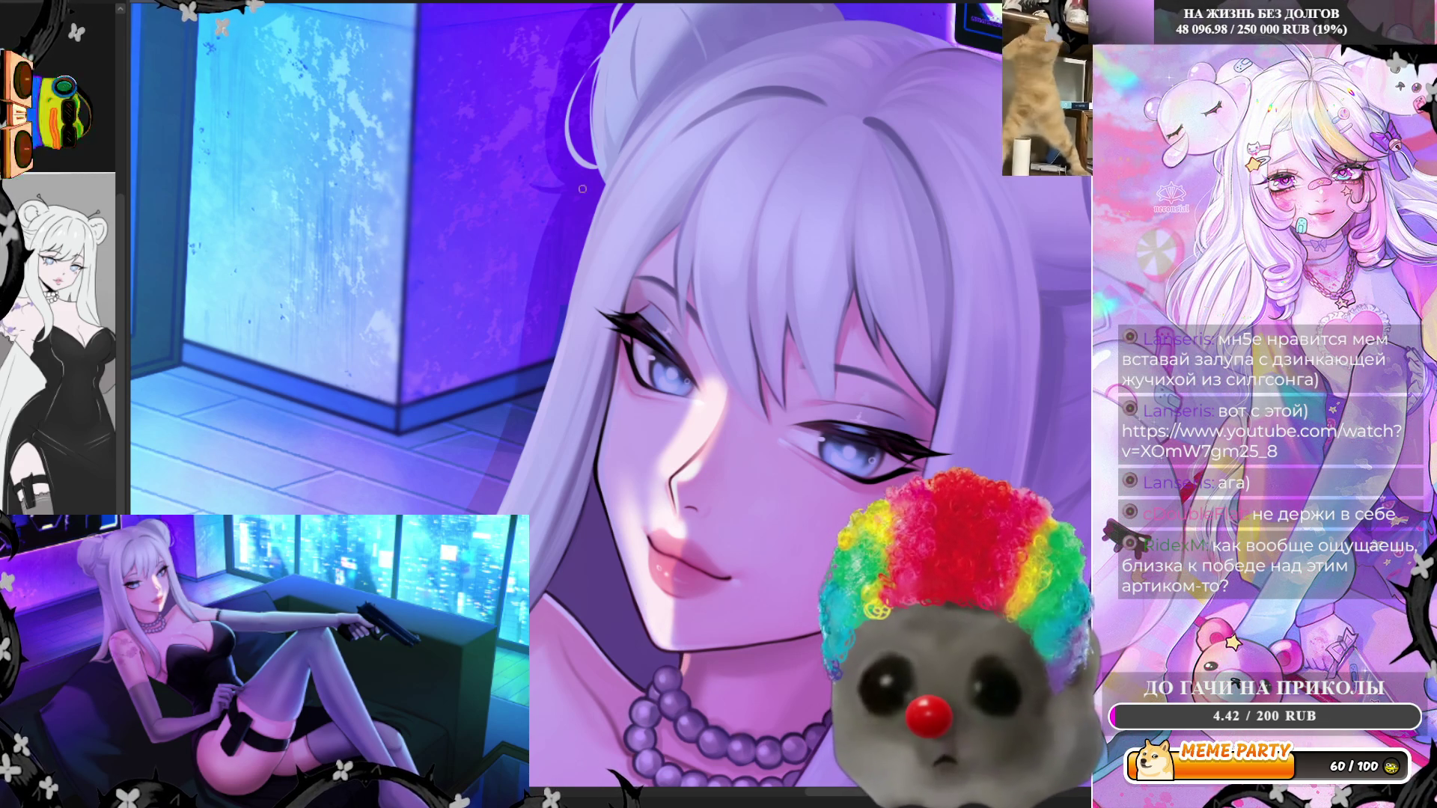
key("m")
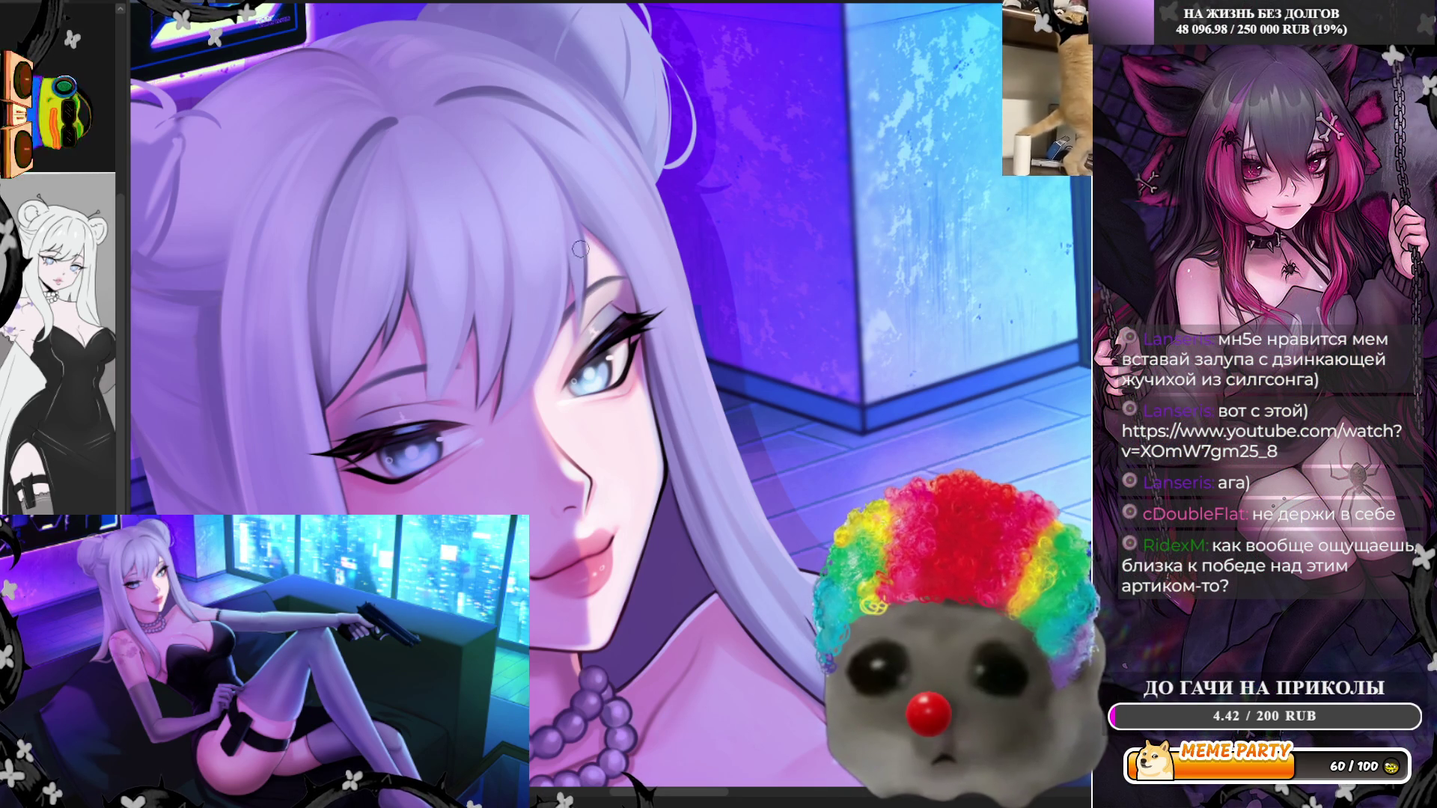
scroll(588, 243, "down", 3)
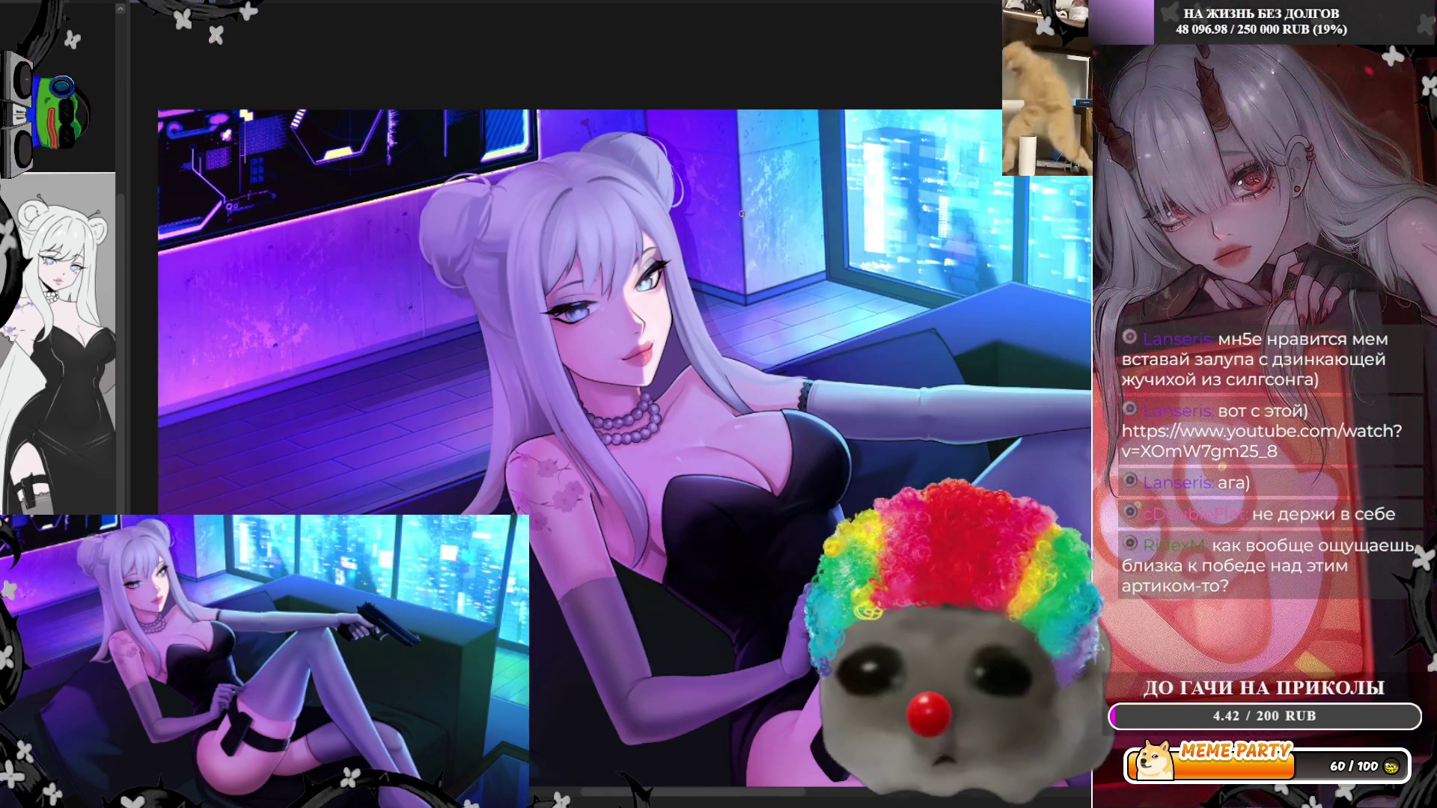
scroll(687, 323, "up", 3)
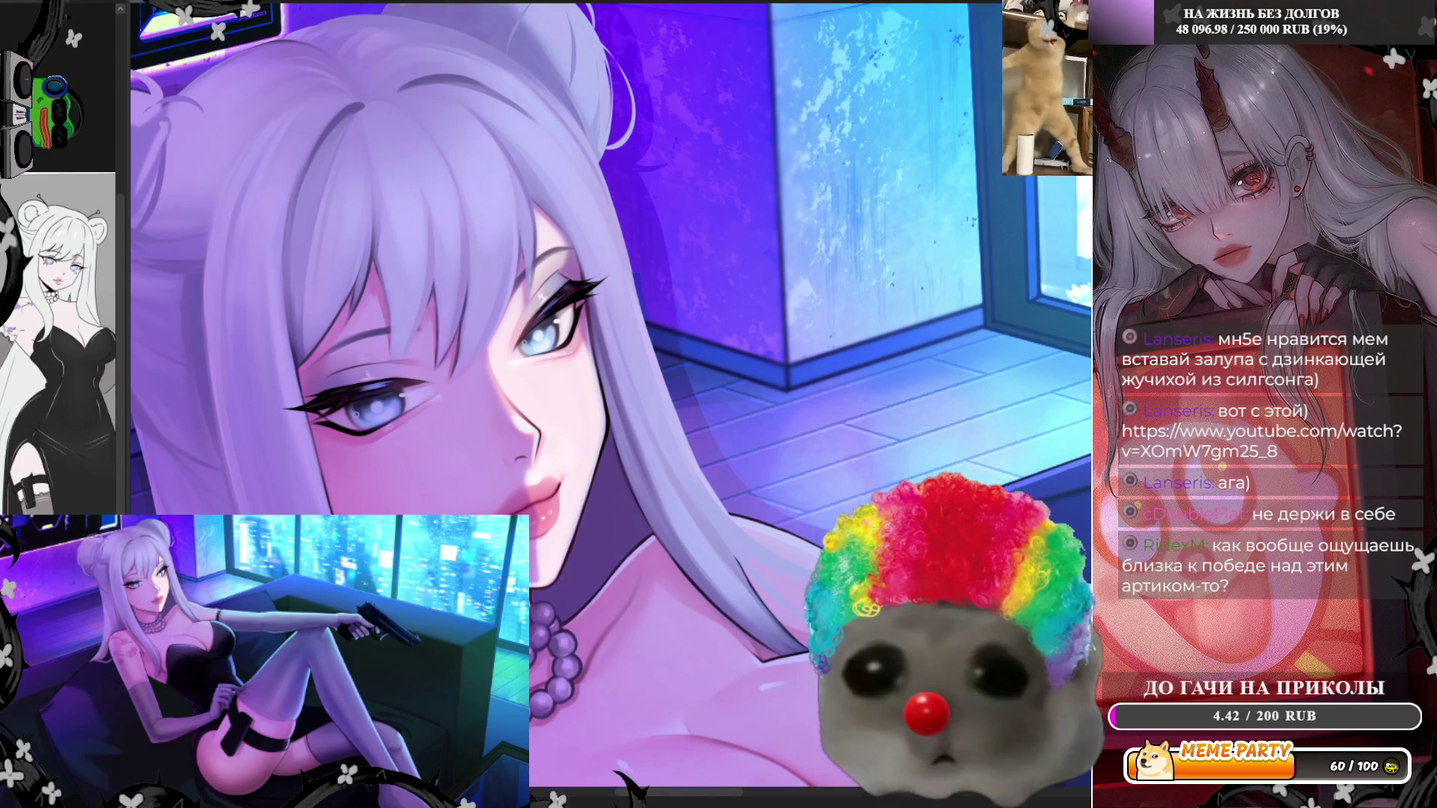
scroll(649, 454, "down", 3)
scroll(649, 454, "up", 3)
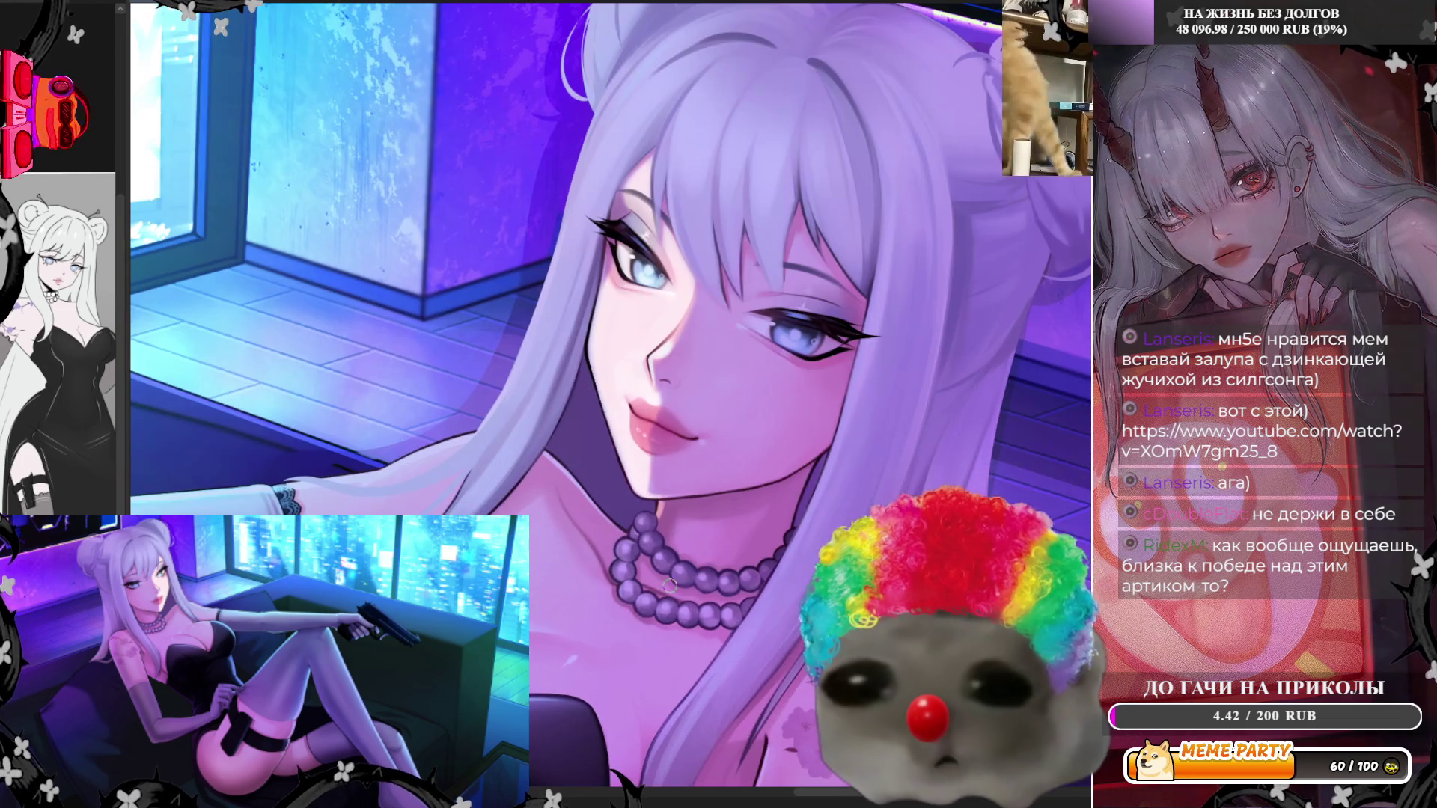
scroll(649, 455, "down", 3)
scroll(764, 285, "up", 3)
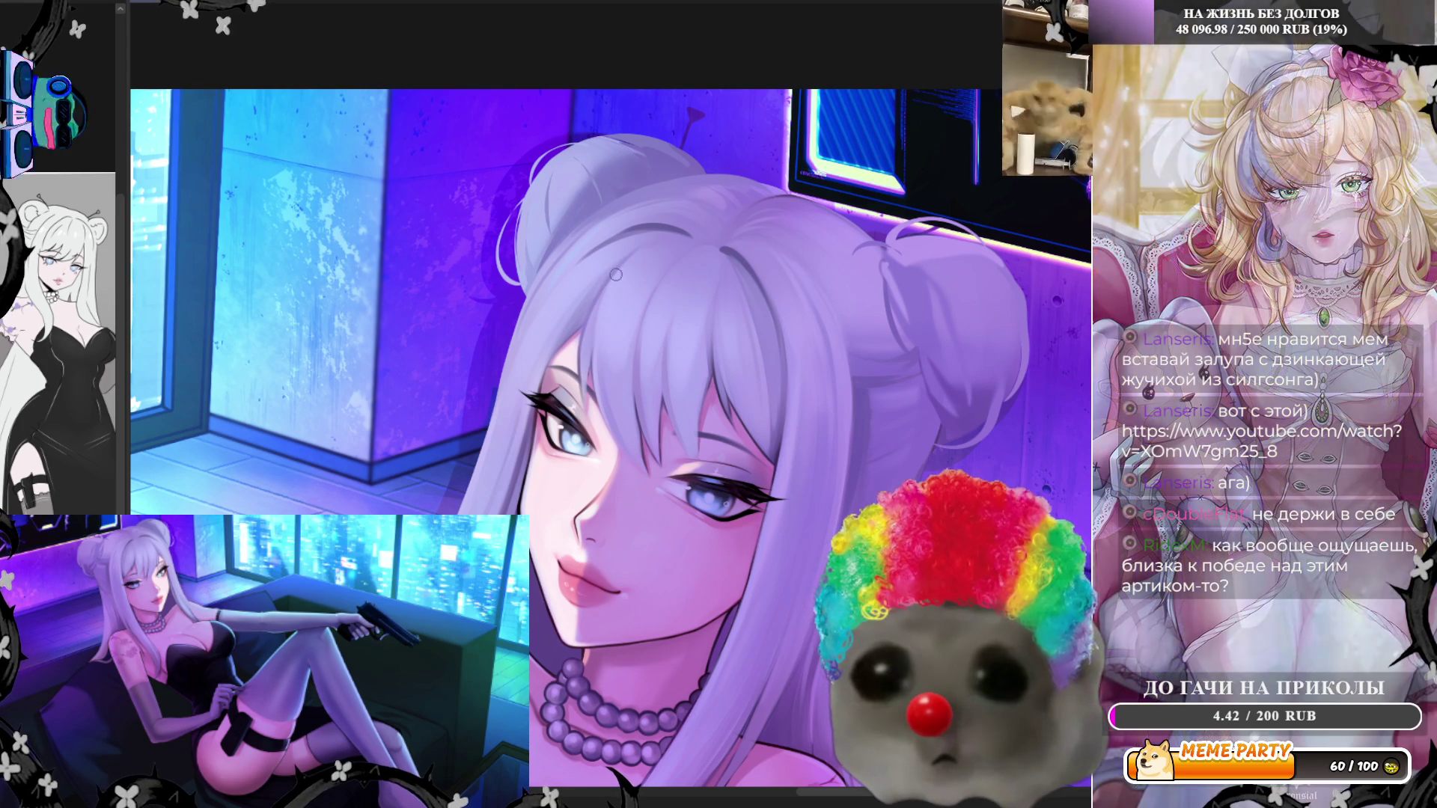
Paint white highlight strands down the lavender hair, undoing the failed strokes
left_click_drag(603, 293, 585, 379)
left_click_drag(632, 255, 594, 351)
left_click_drag(610, 303, 599, 408)
key("ctrl+z")
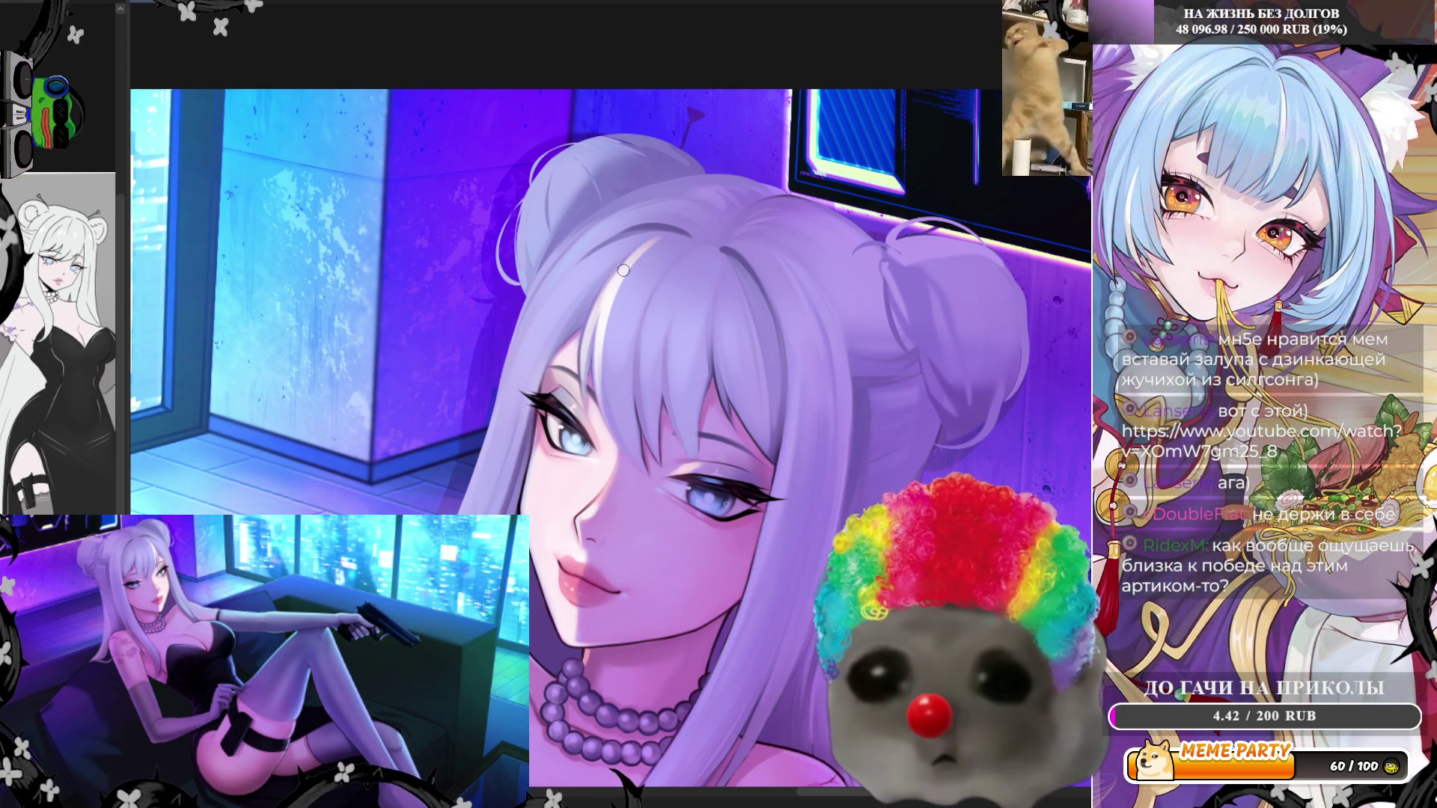
left_click_drag(598, 314, 602, 406)
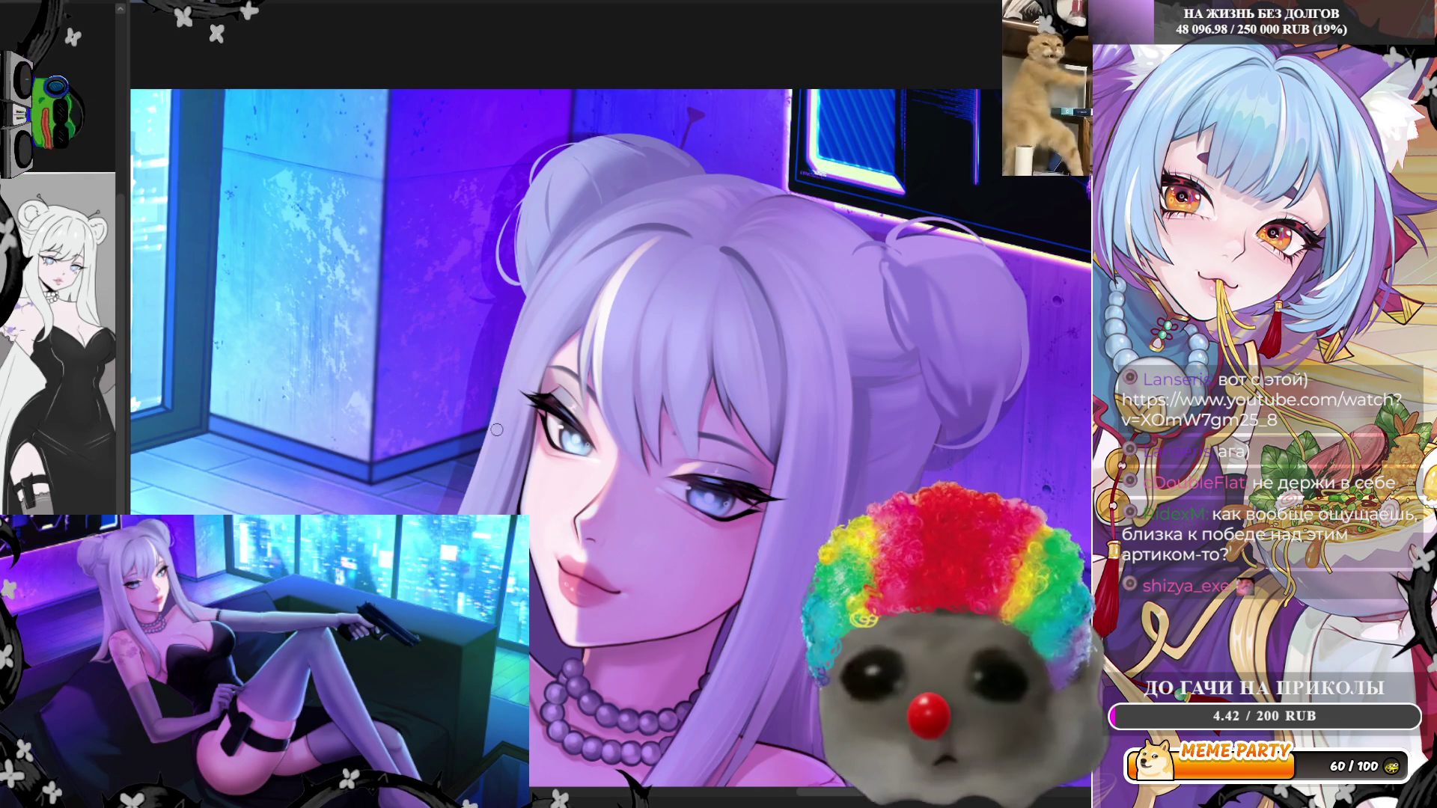
left_click_drag(488, 470, 640, 238)
key("ctrl+z")
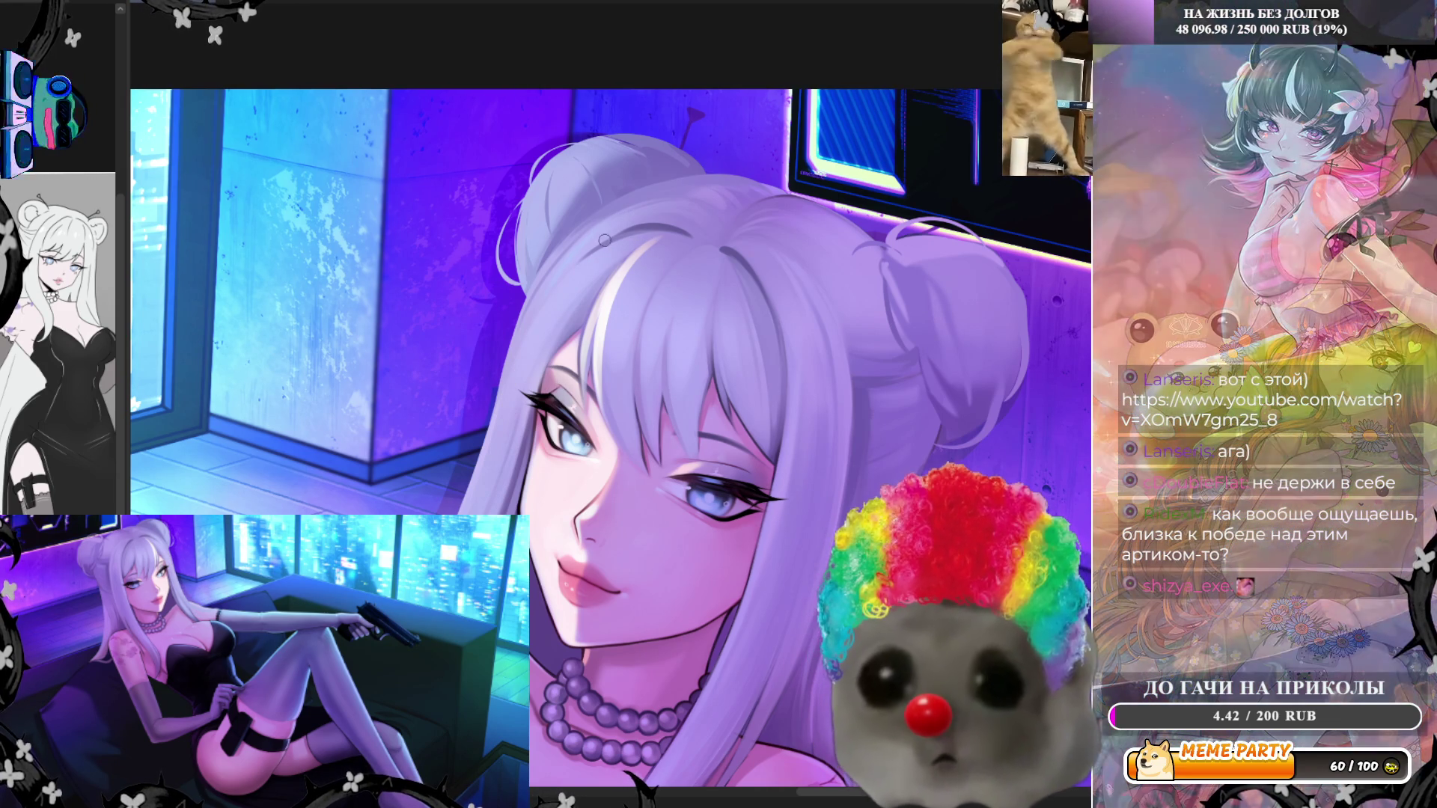
left_click_drag(648, 233, 503, 426)
key("ctrl+z")
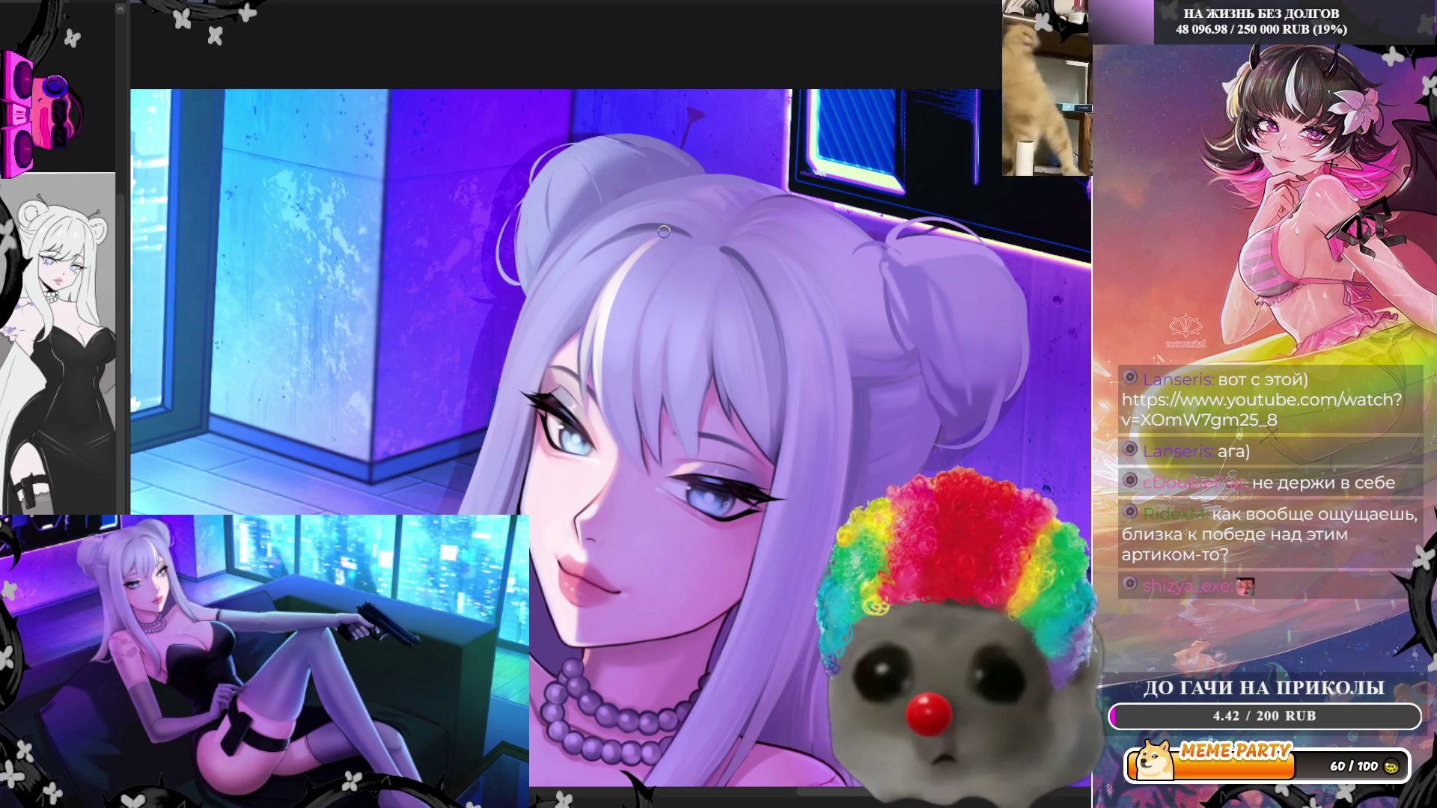
Add more light strands on the left side of the hair, undoing the latest ones
left_click_drag(663, 232, 491, 499)
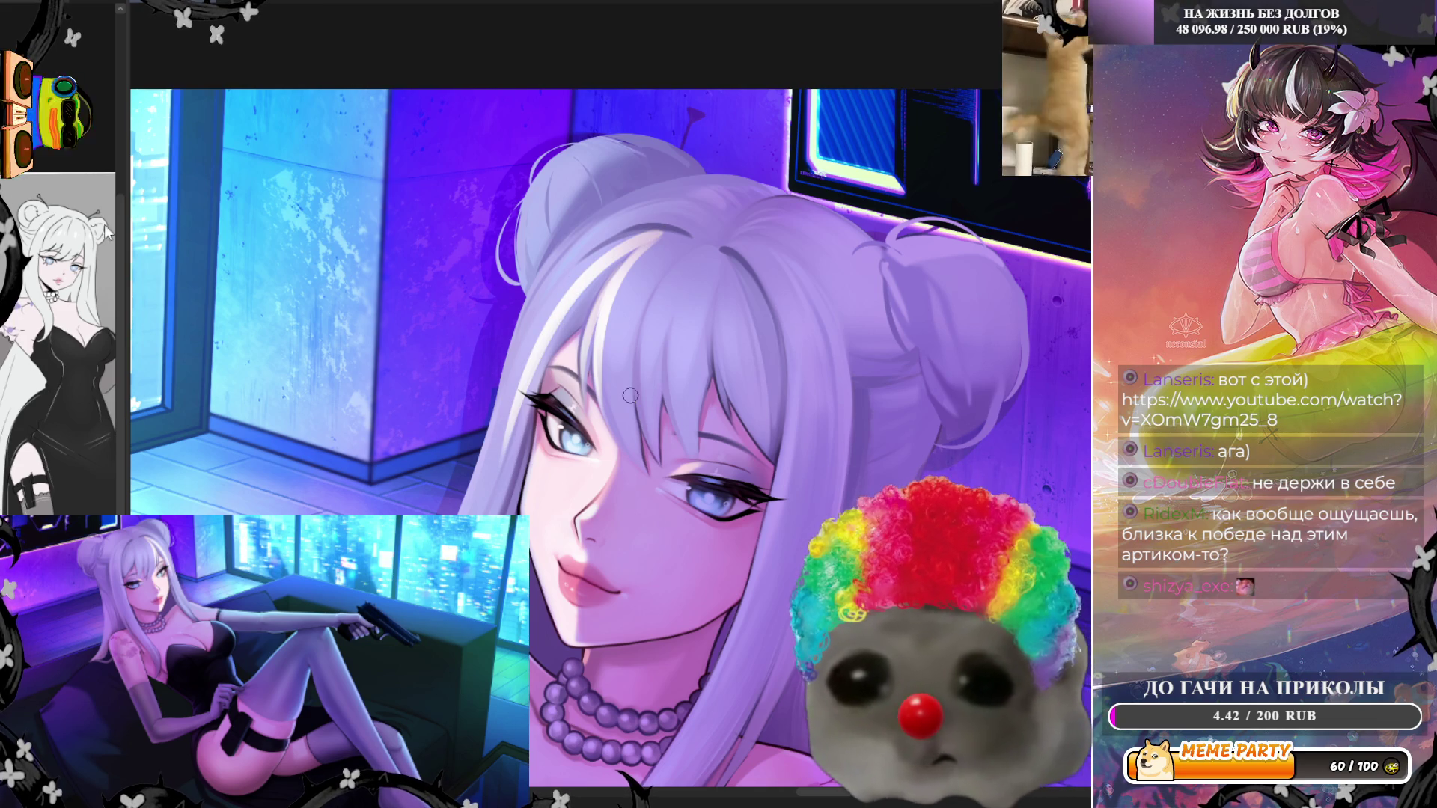
left_click_drag(644, 240, 511, 404)
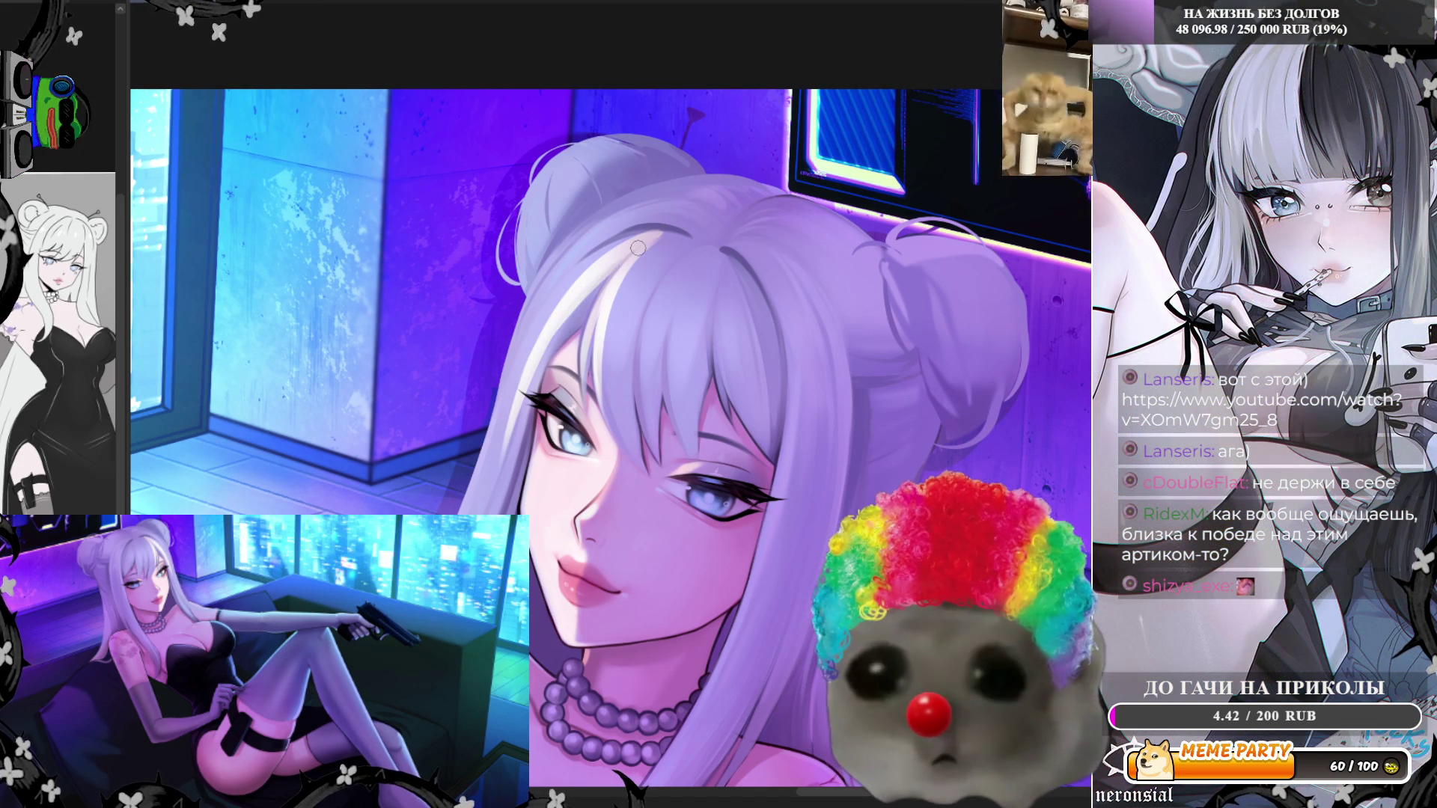
left_click_drag(638, 247, 525, 424)
left_click_drag(588, 291, 528, 414)
mouse_move(633, 245)
left_mouse_down()
mouse_move(529, 372)
mouse_move(597, 261)
mouse_move(527, 343)
mouse_move(539, 314)
left_mouse_up()
key("ctrl+z")
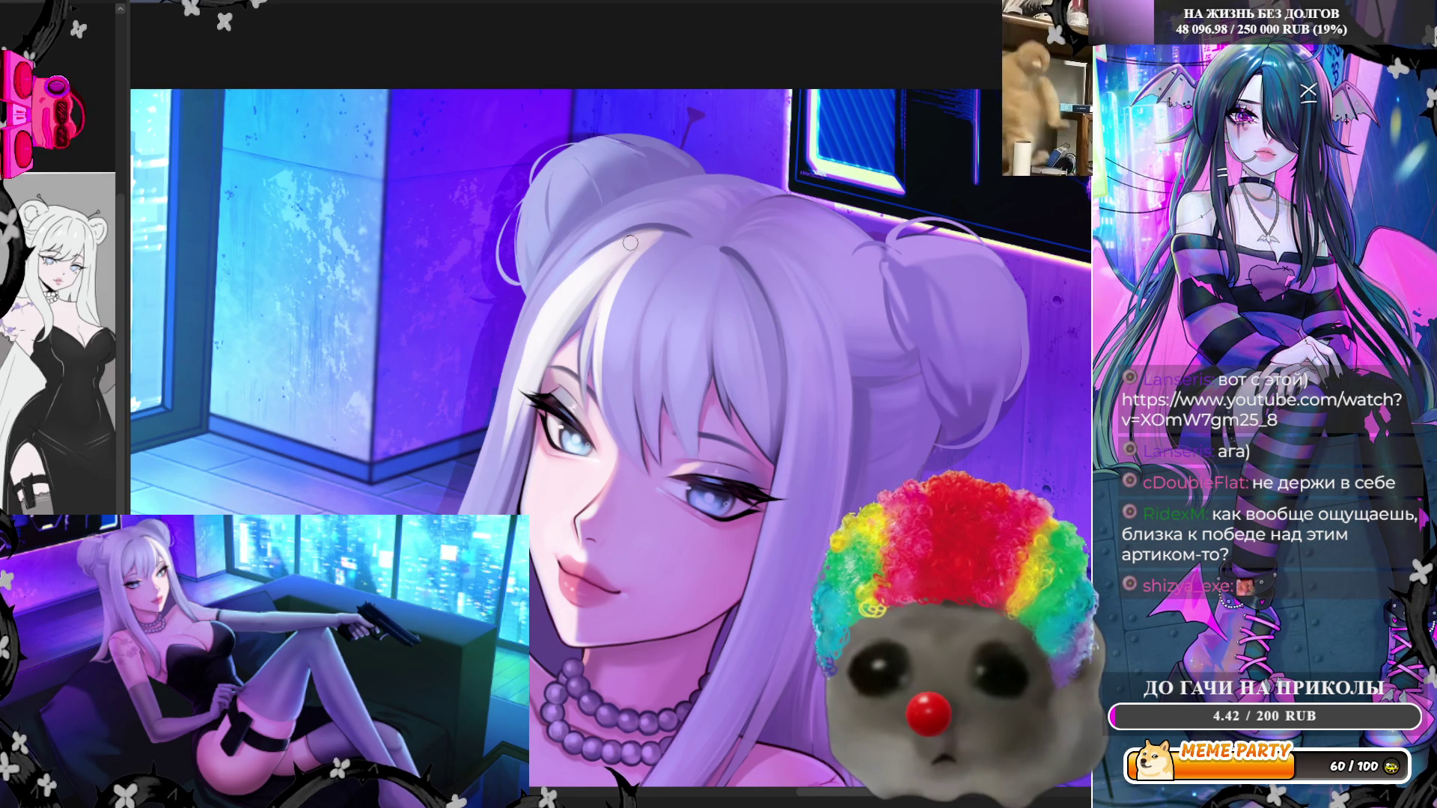
left_click_drag(630, 243, 552, 303)
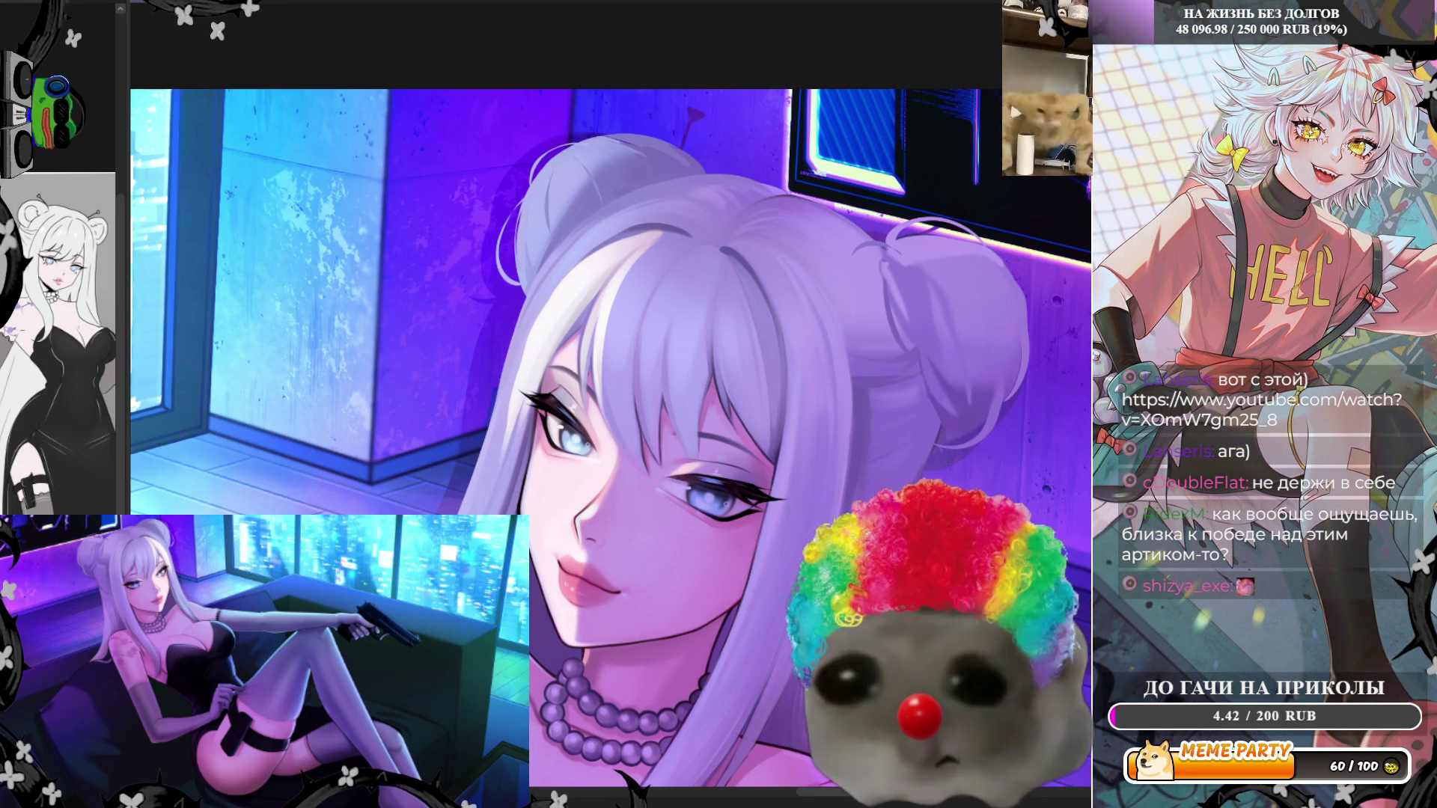
Brighten the left hair edge and the hair near the bun, then fit the canvas to the window
left_click_drag(636, 221, 460, 471)
left_click_drag(537, 301, 468, 494)
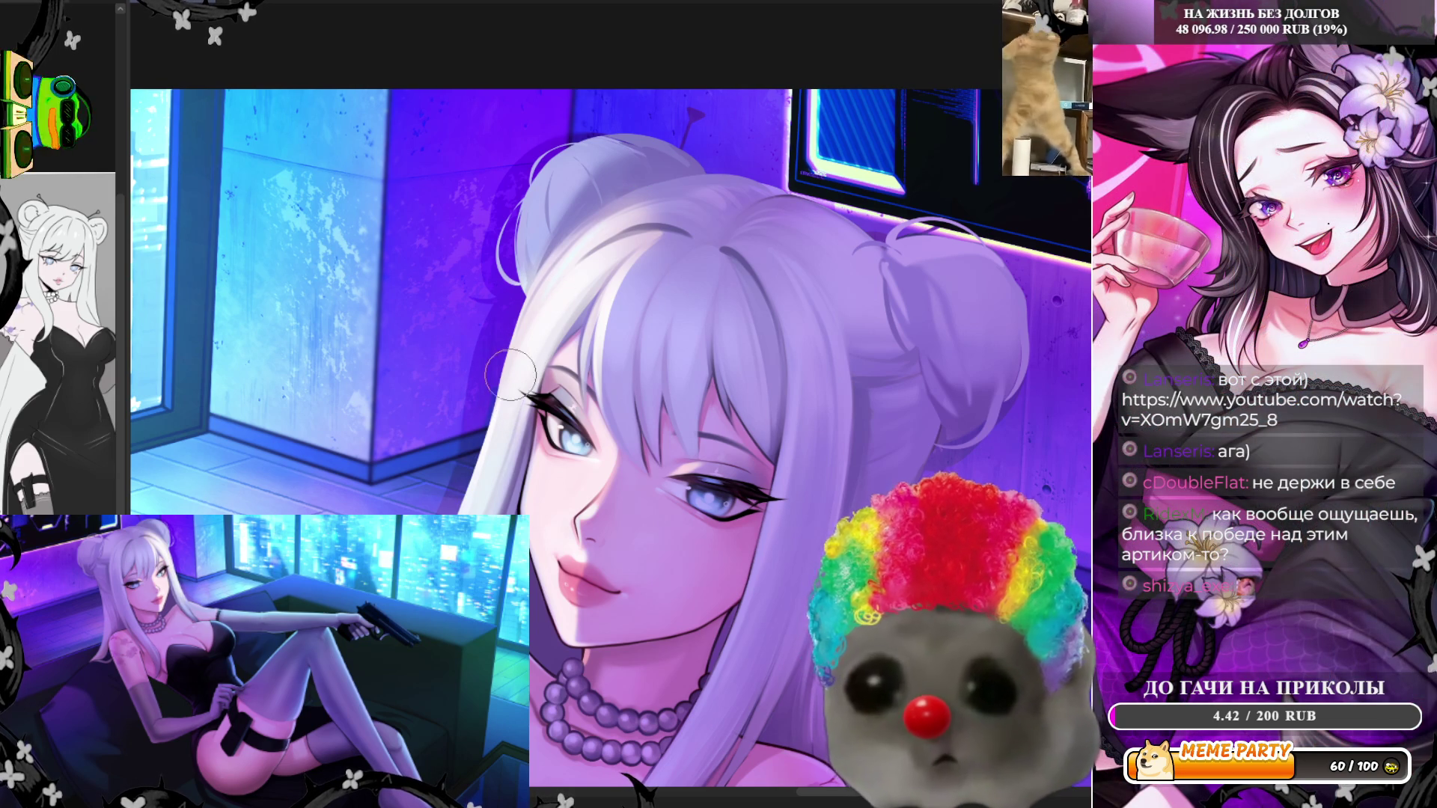
left_click_drag(510, 374, 497, 474)
left_click_drag(539, 316, 528, 449)
left_click_drag(534, 354, 517, 443)
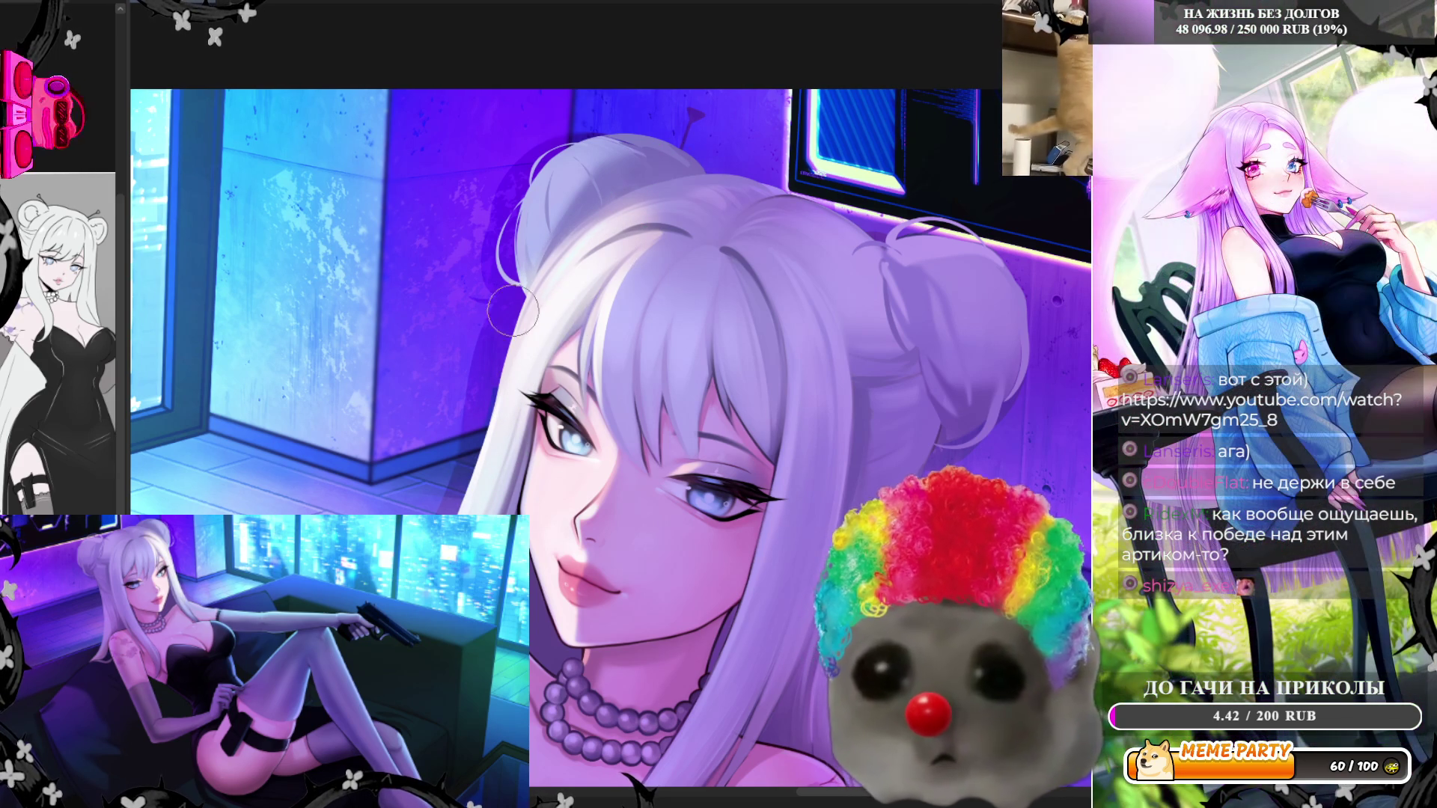
mouse_move(513, 311)
left_mouse_down()
mouse_move(523, 225)
mouse_move(562, 142)
mouse_move(539, 254)
mouse_move(576, 267)
left_mouse_up()
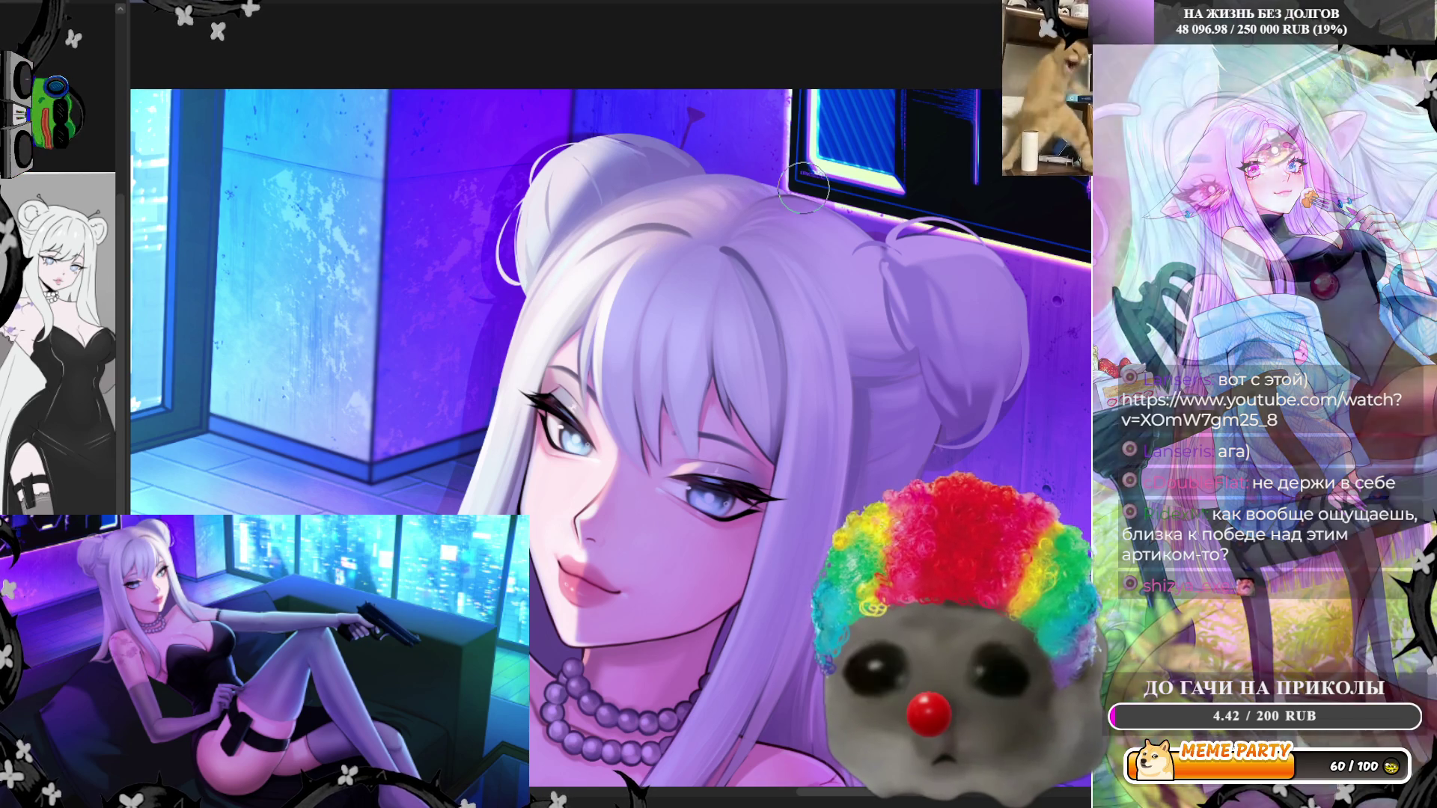
key("ctrl+0")
Zoom in on the eye and darken the lower part of the blue iris with one stroke
scroll(656, 323, "up", 6)
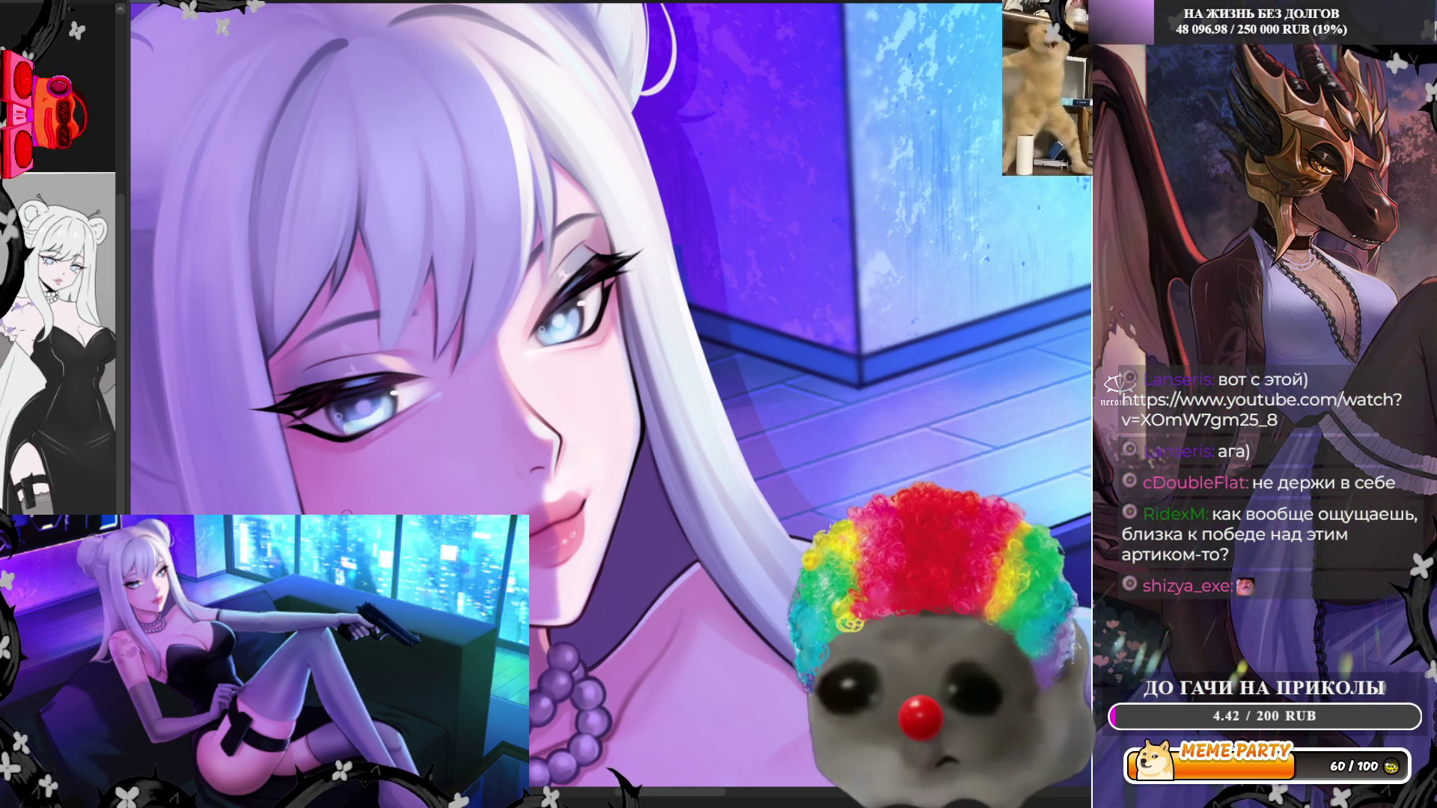
left_click_drag(370, 440, 377, 409)
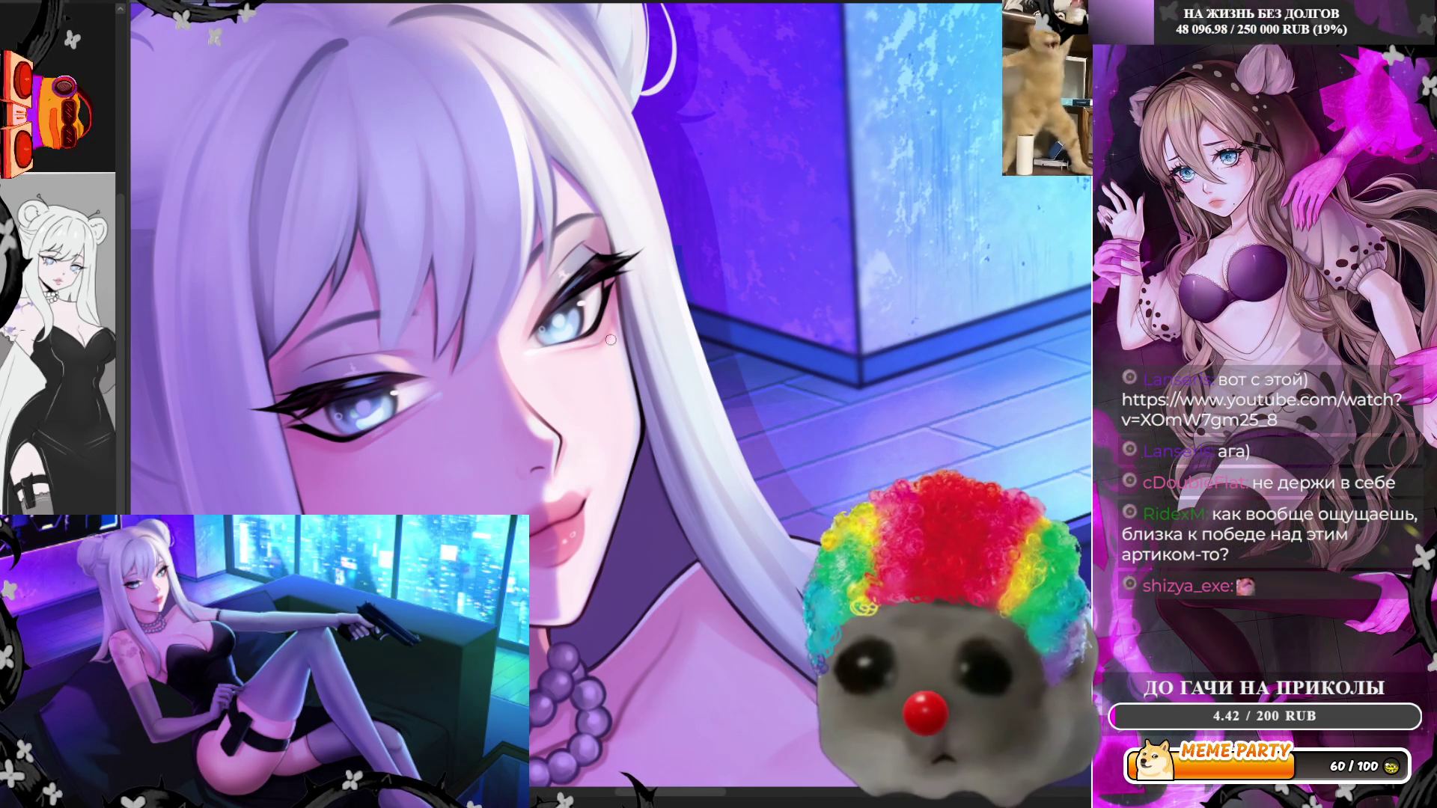
Repaint the three hair strands above the face and eyes, then mirror the canvas to check
scroll(621, 360, "down", 1)
scroll(472, 170, "up", 1)
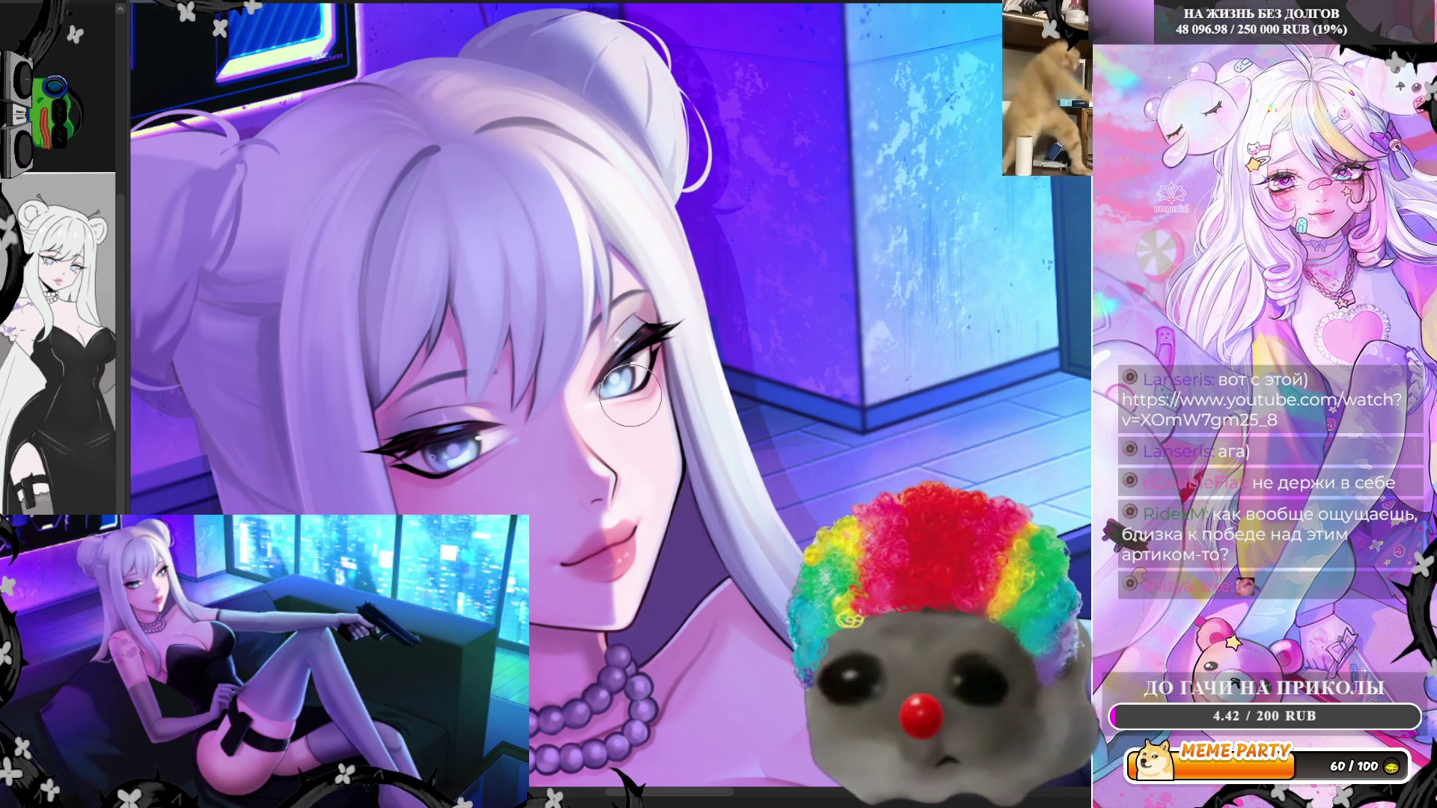
left_click_drag(539, 150, 551, 350)
left_click_drag(523, 127, 597, 285)
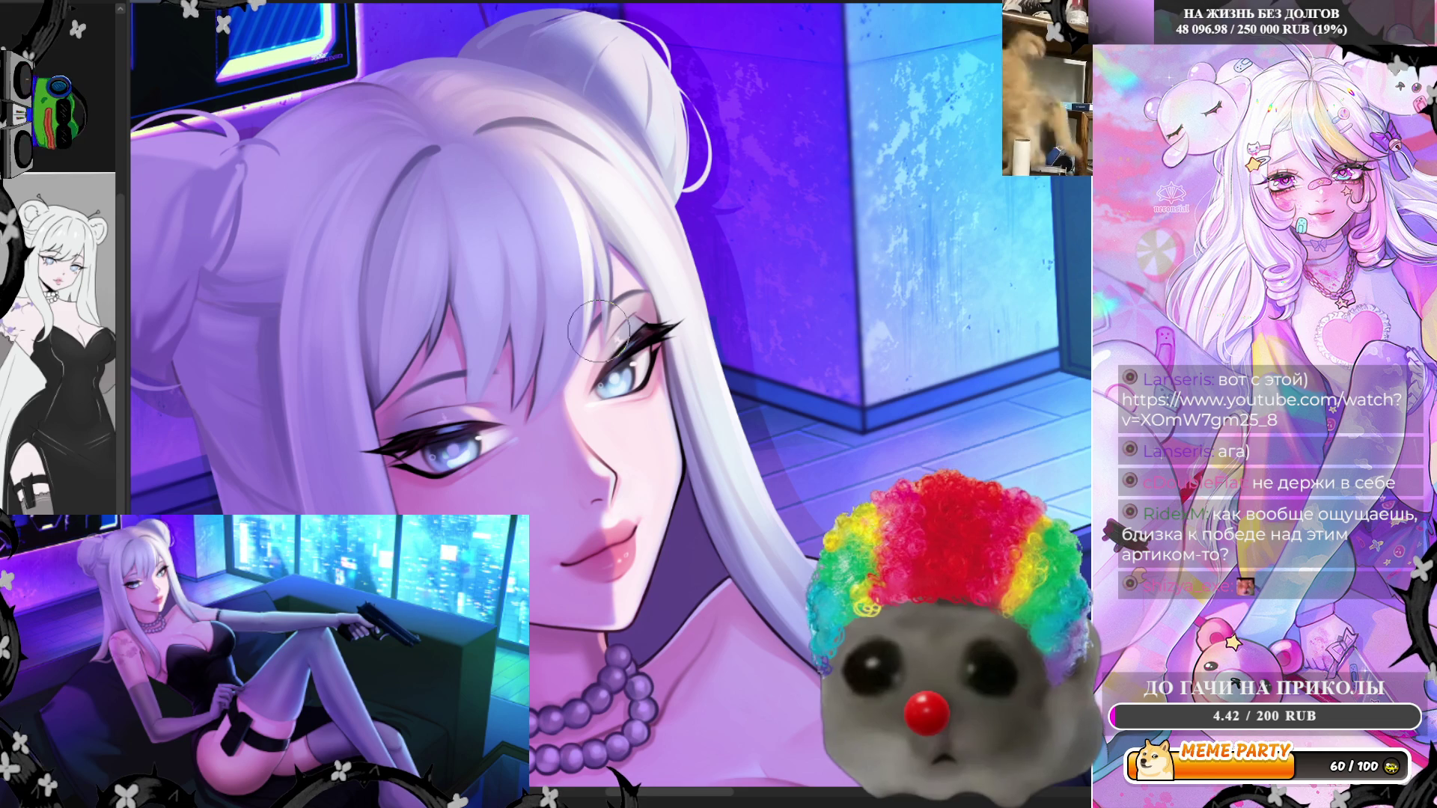
mouse_move(562, 190)
left_mouse_down()
mouse_move(569, 322)
mouse_move(577, 297)
left_mouse_up()
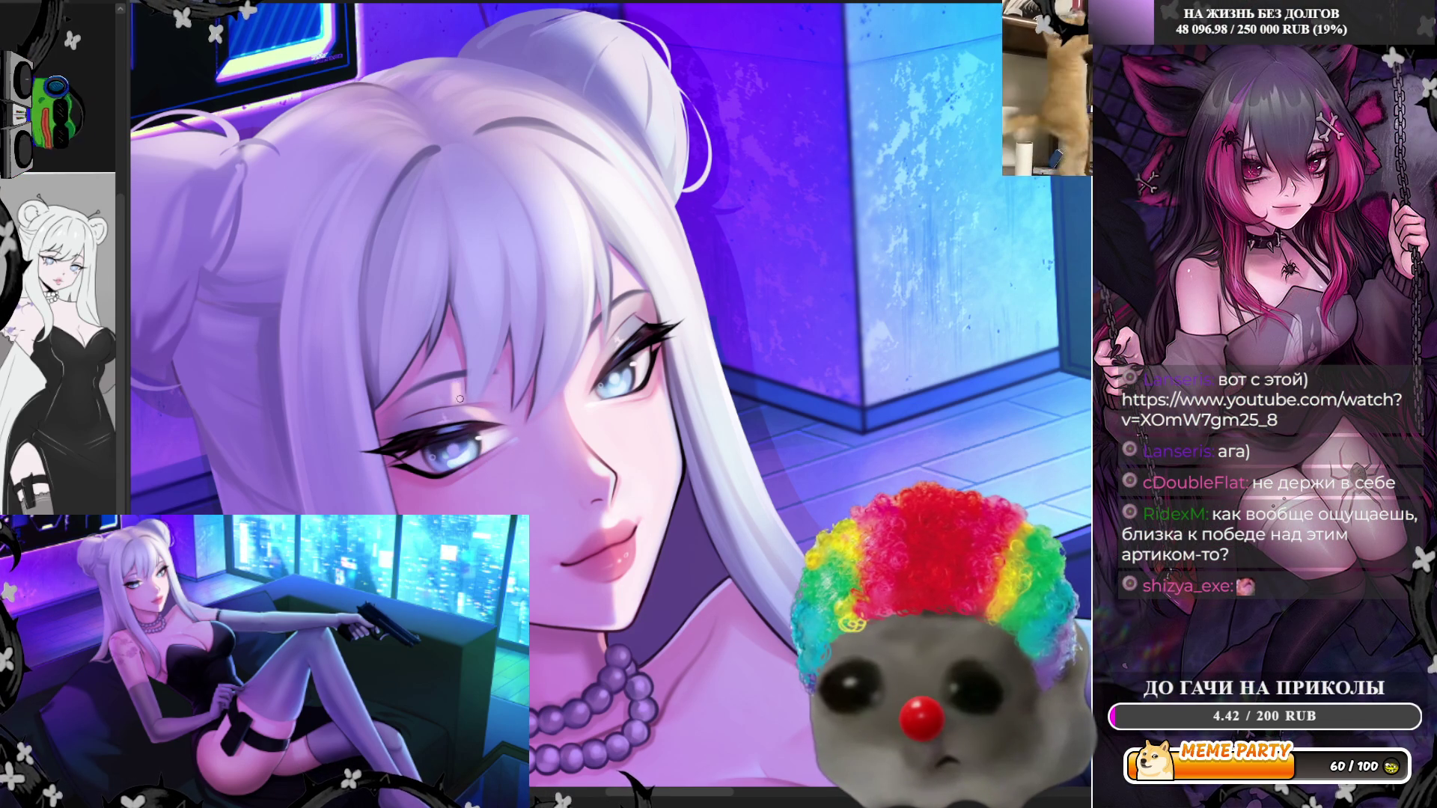
key("h")
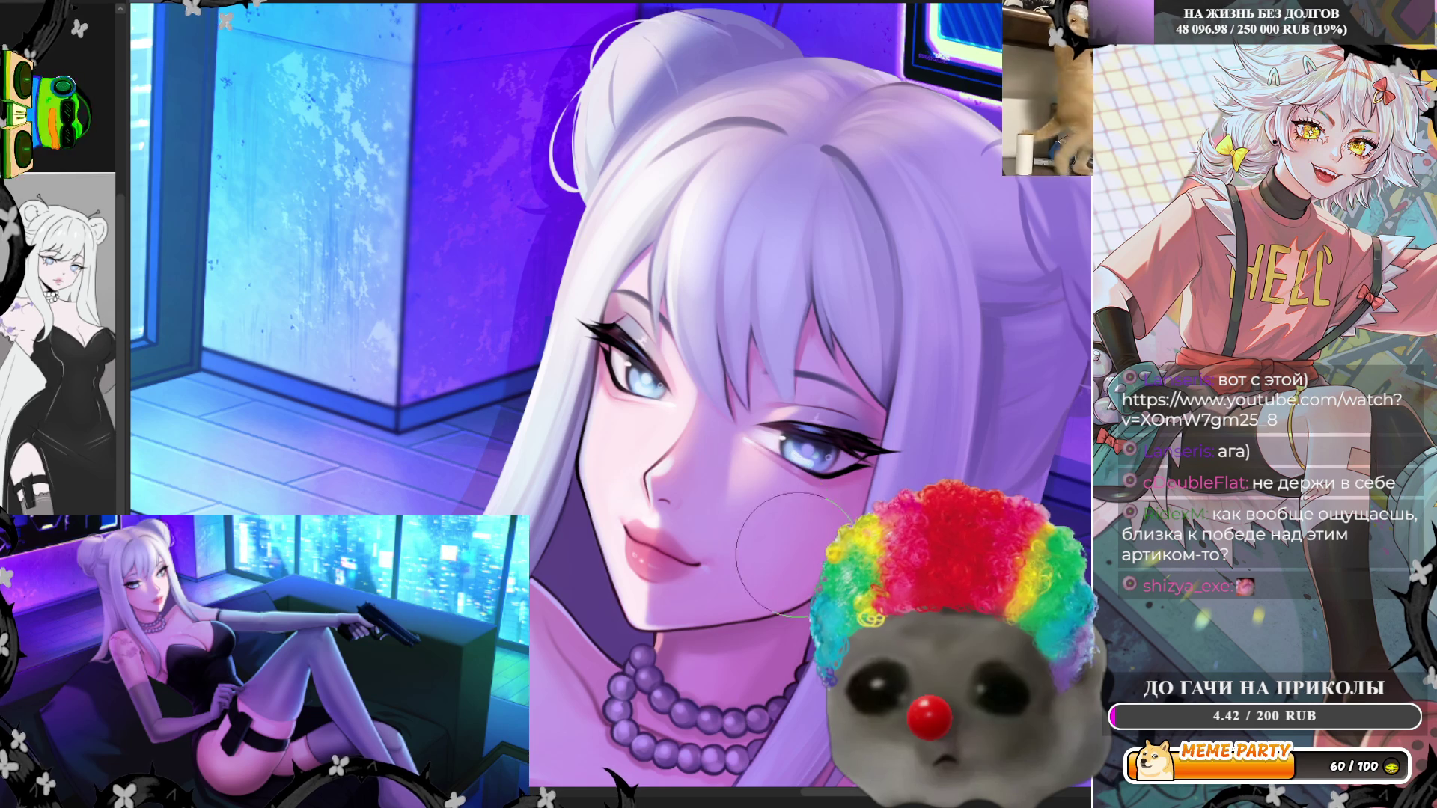
Mirror the canvas back, fit the whole artwork, then zoom in close on the face
scroll(714, 477, "down", 3)
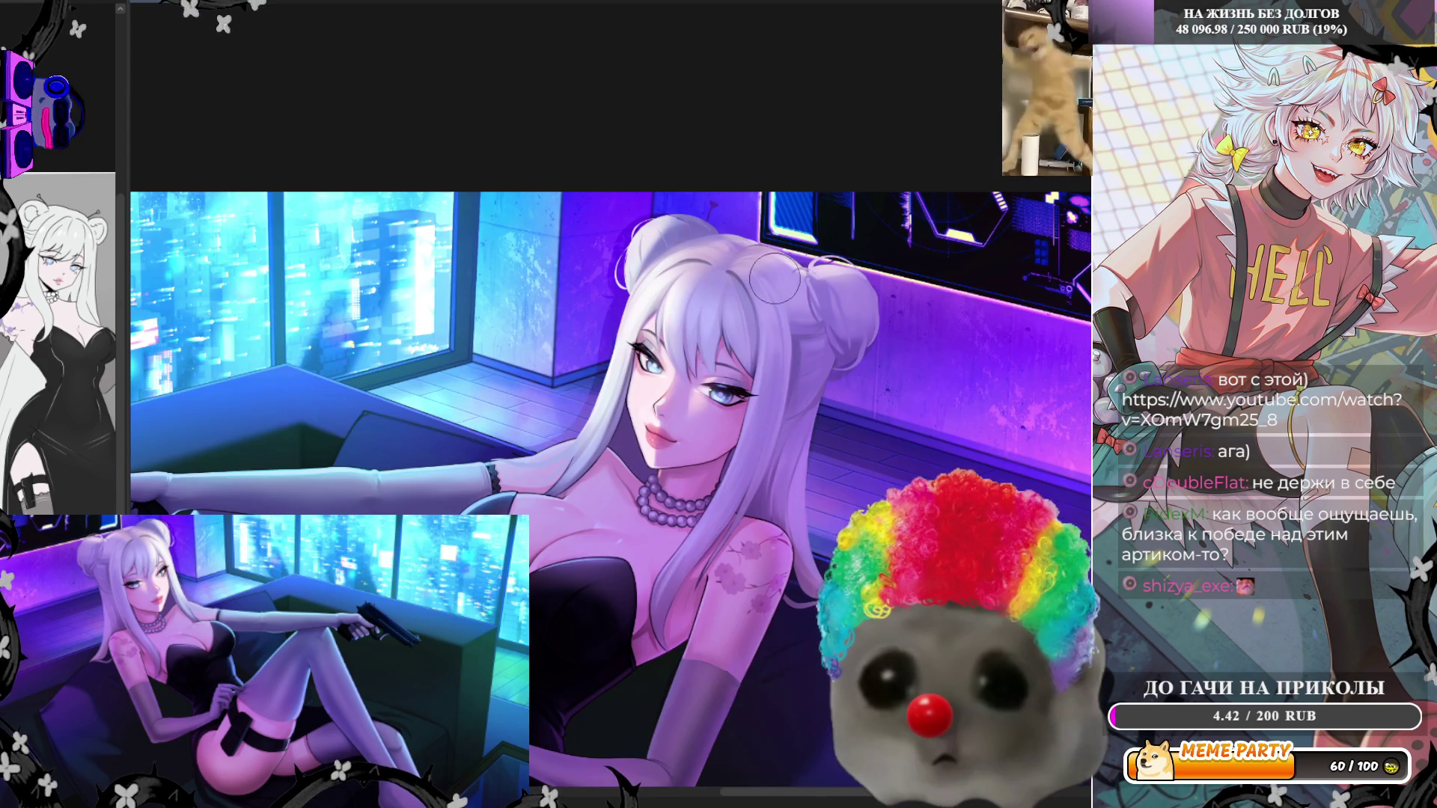
scroll(732, 373, "up", 3)
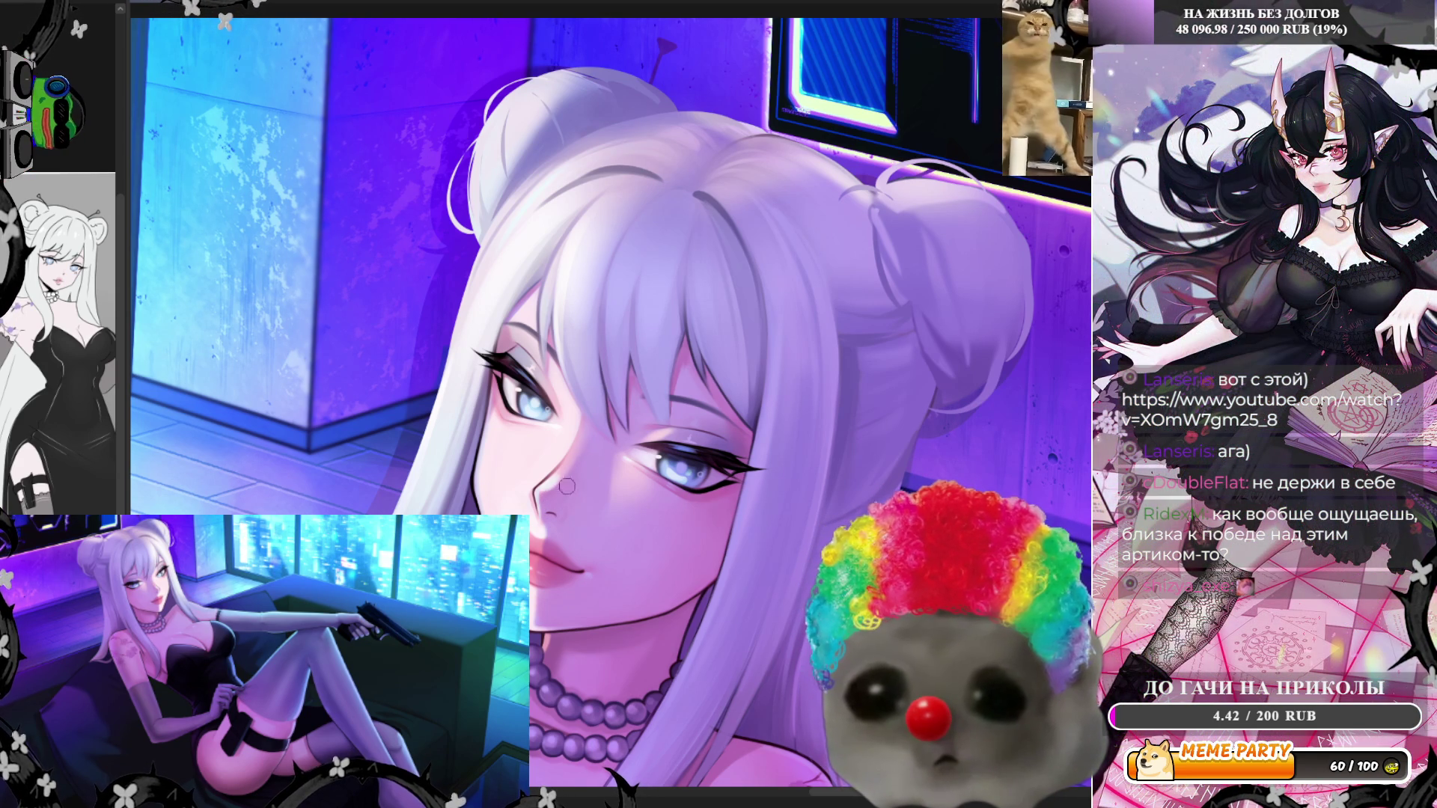
key("h")
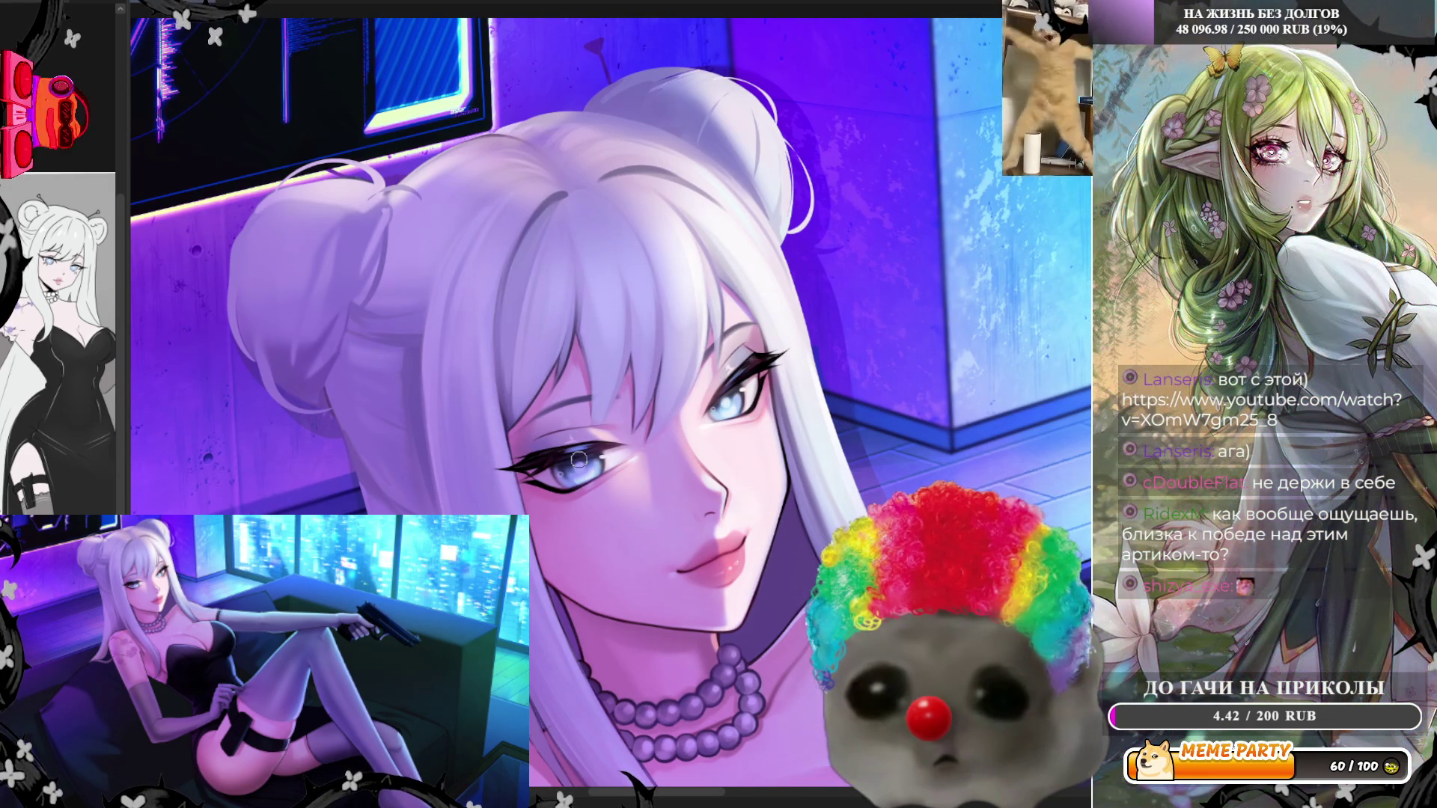
key("ctrl+0")
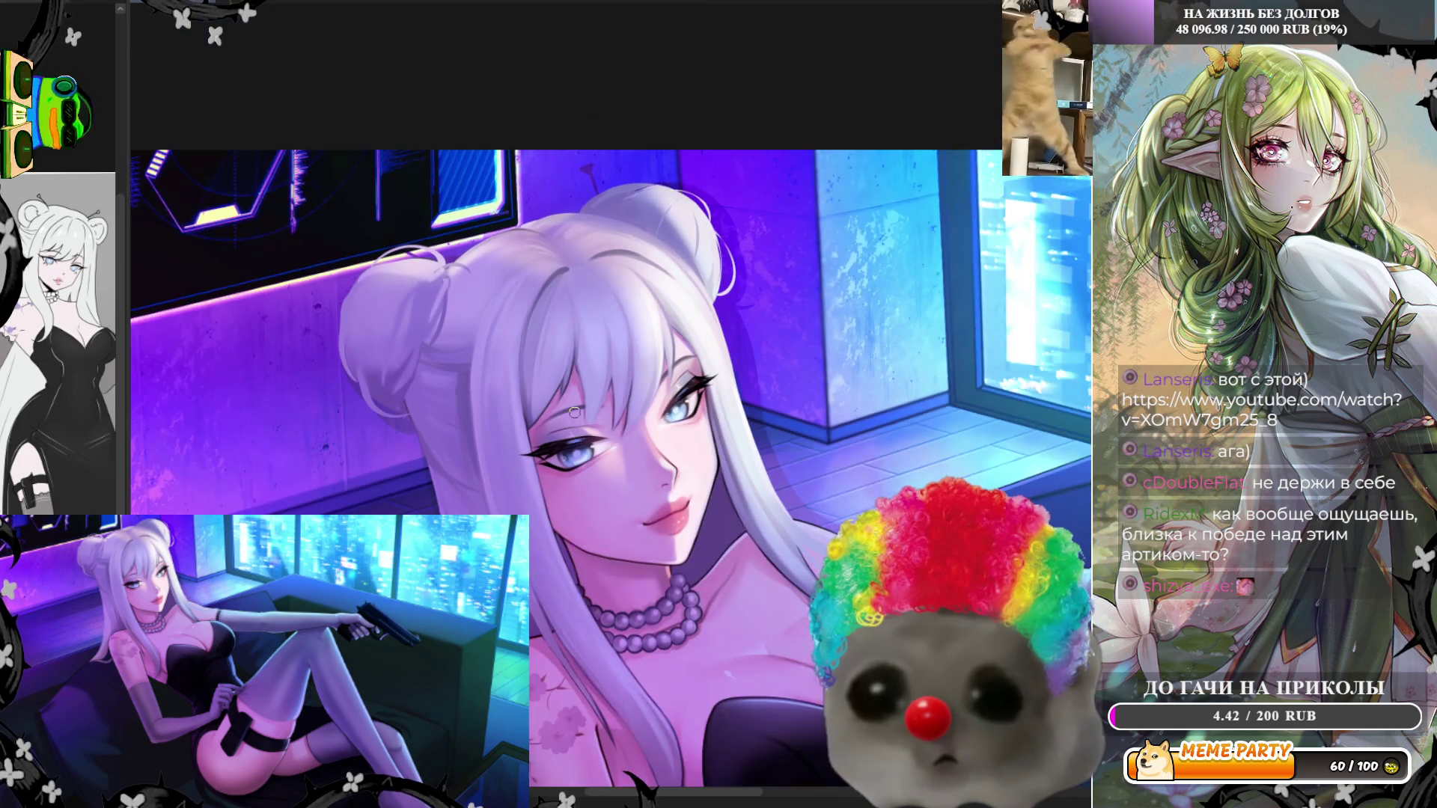
scroll(719, 447, "up", 1)
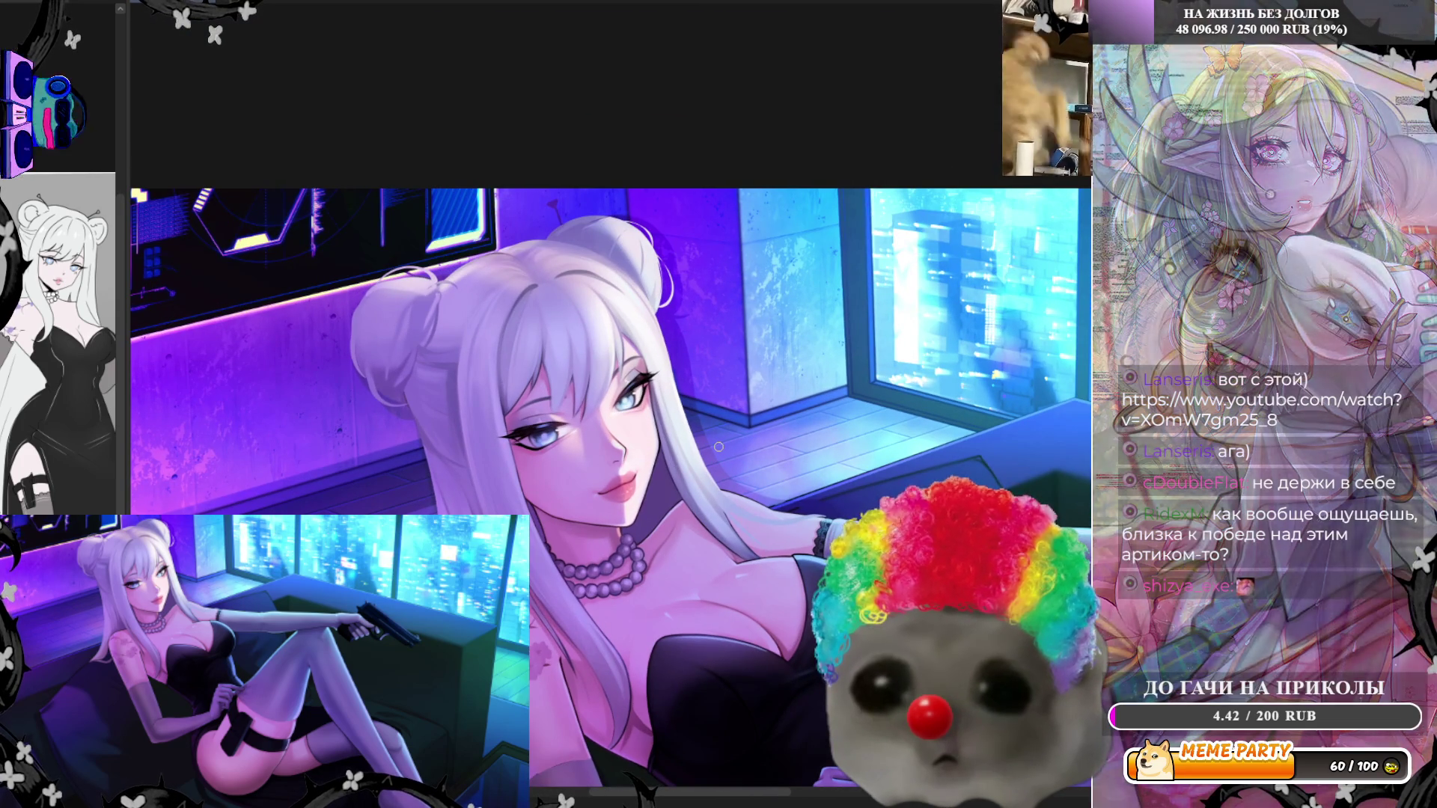
scroll(690, 457, "up", 1)
scroll(691, 456, "up", 2)
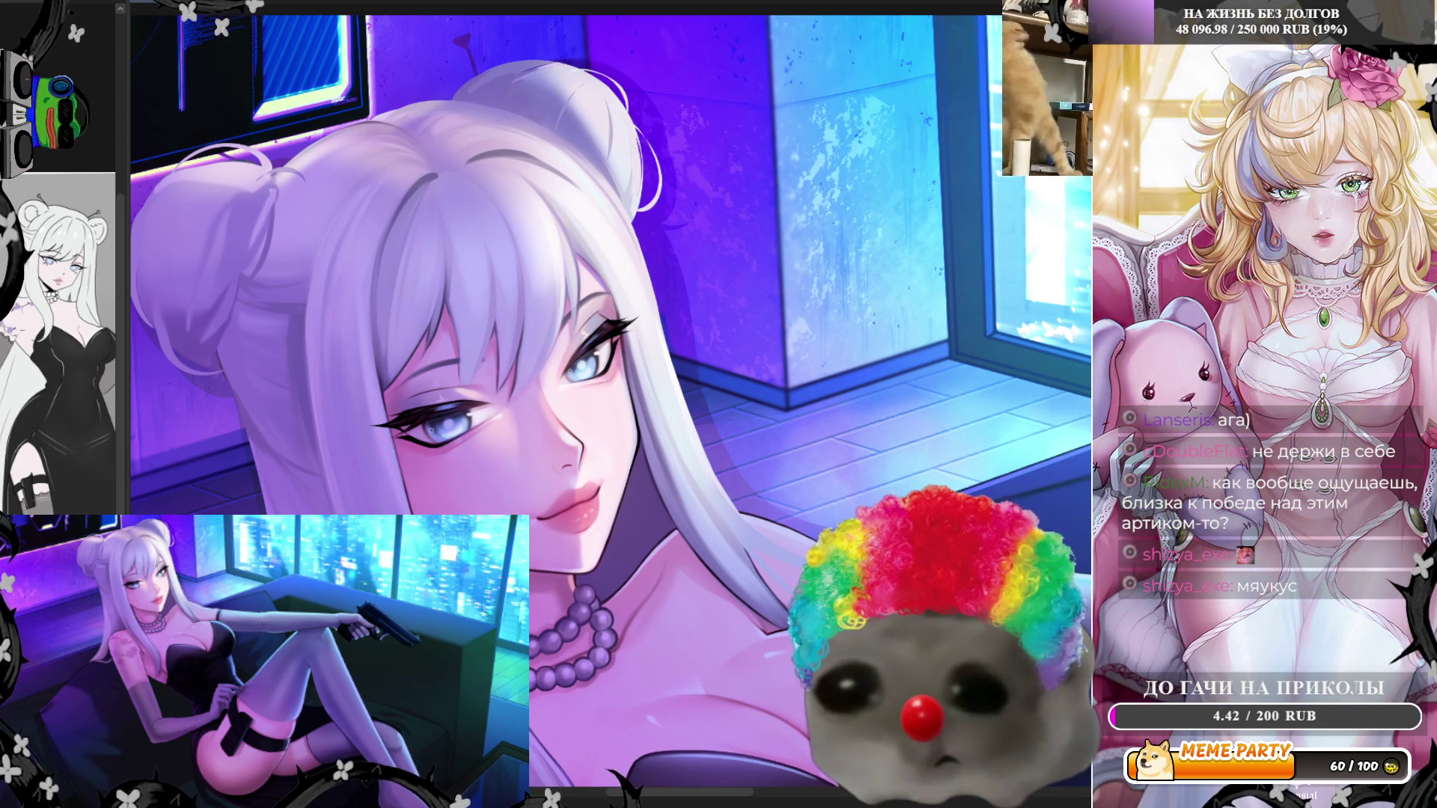
Rotate the canvas view twice until the face is nearly upside down, adjusting the zoom
key("Delete")
key("Delete")
key("Delete")
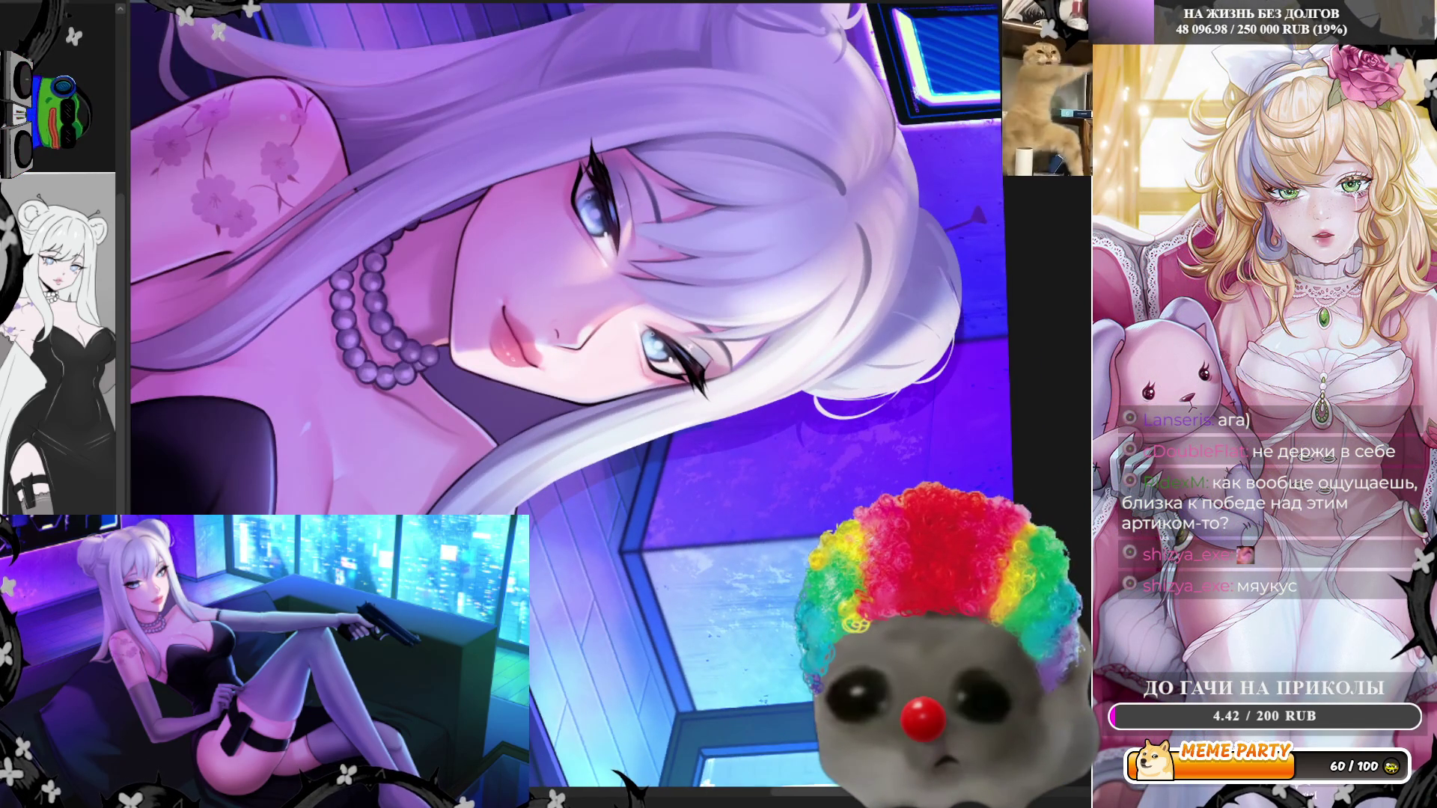
scroll(759, 299, "up", 2)
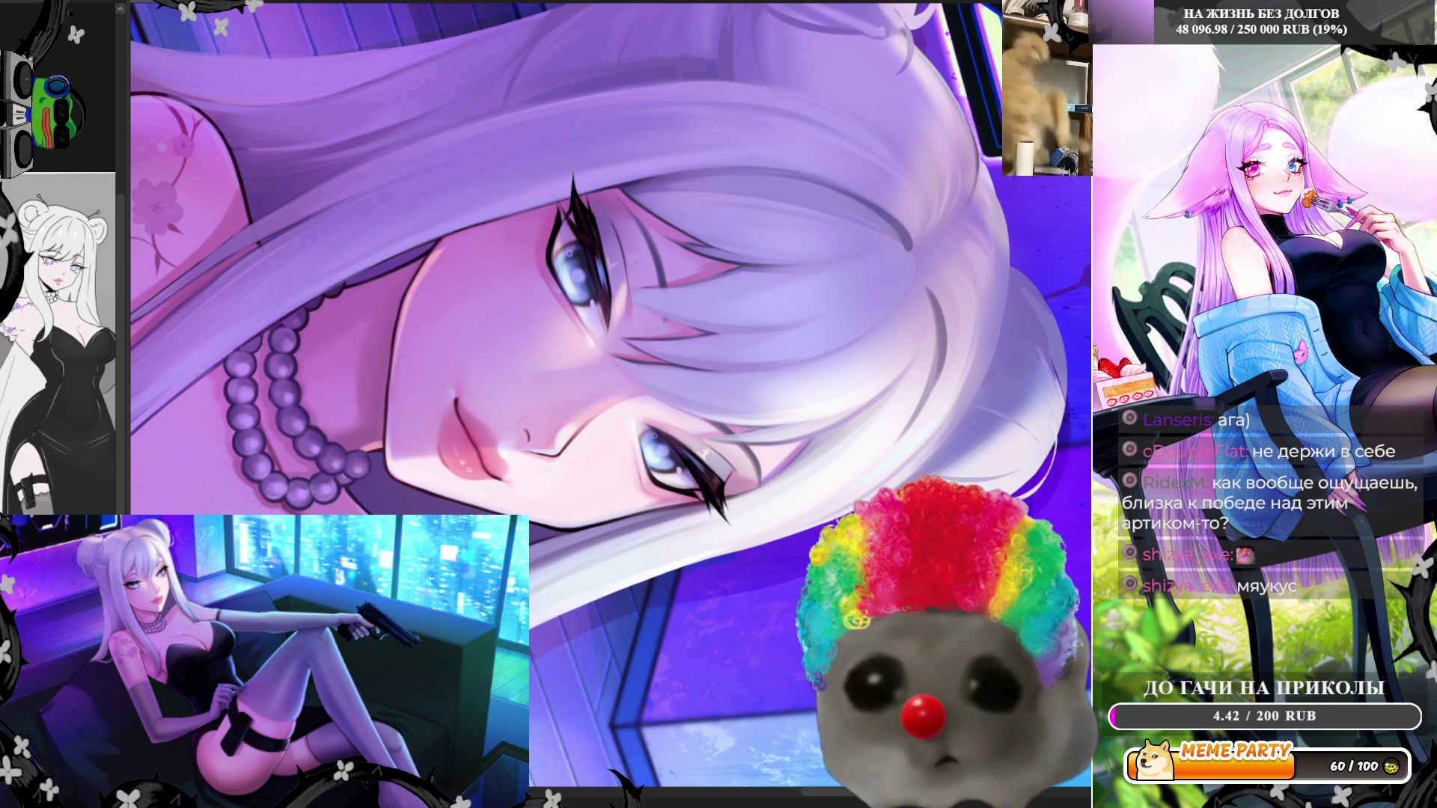
key("minus")
key("minus")
key("minus")
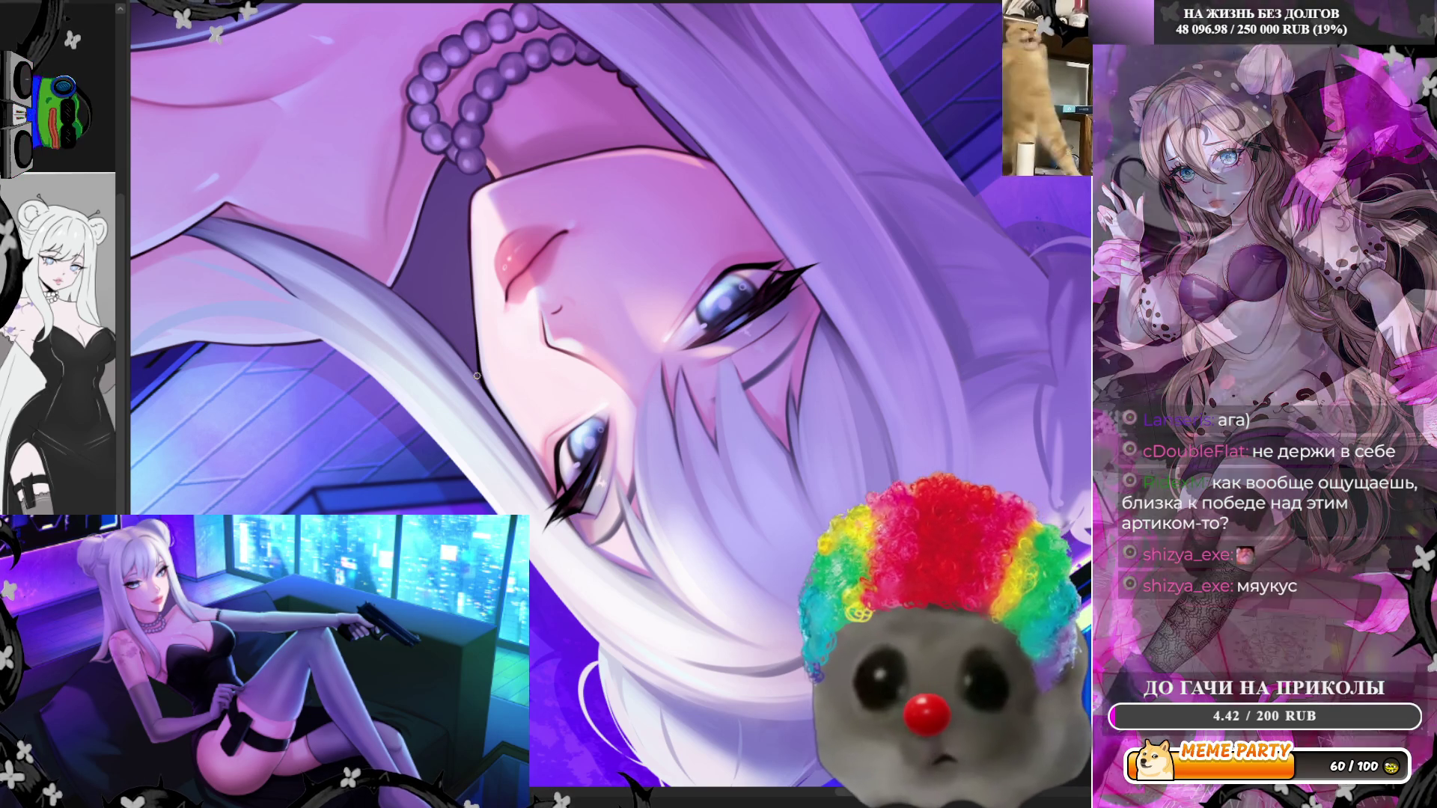
scroll(465, 376, "down", 3)
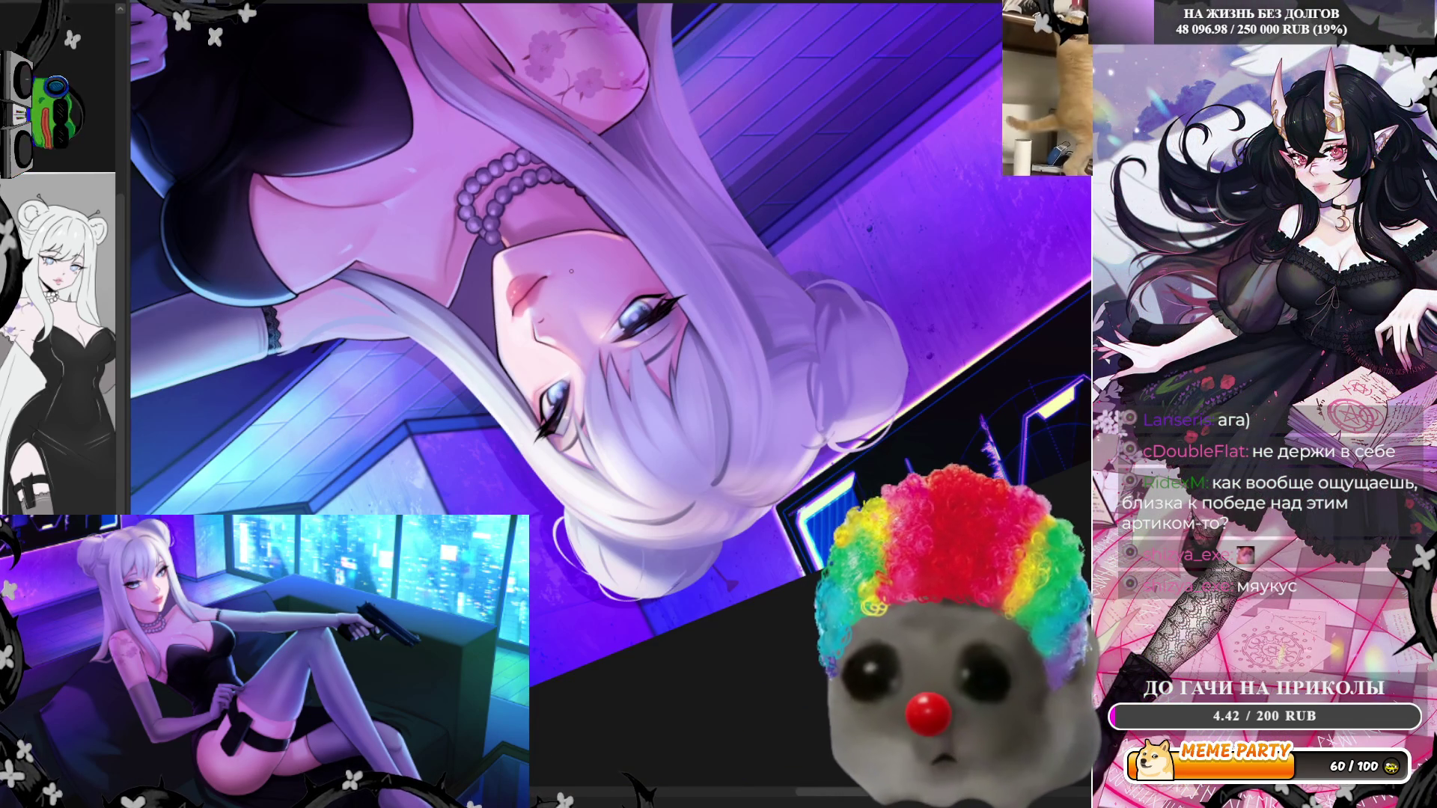
Zoom in on the eye and lips, then reset the canvas rotation to upright
scroll(557, 422, "up", 4)
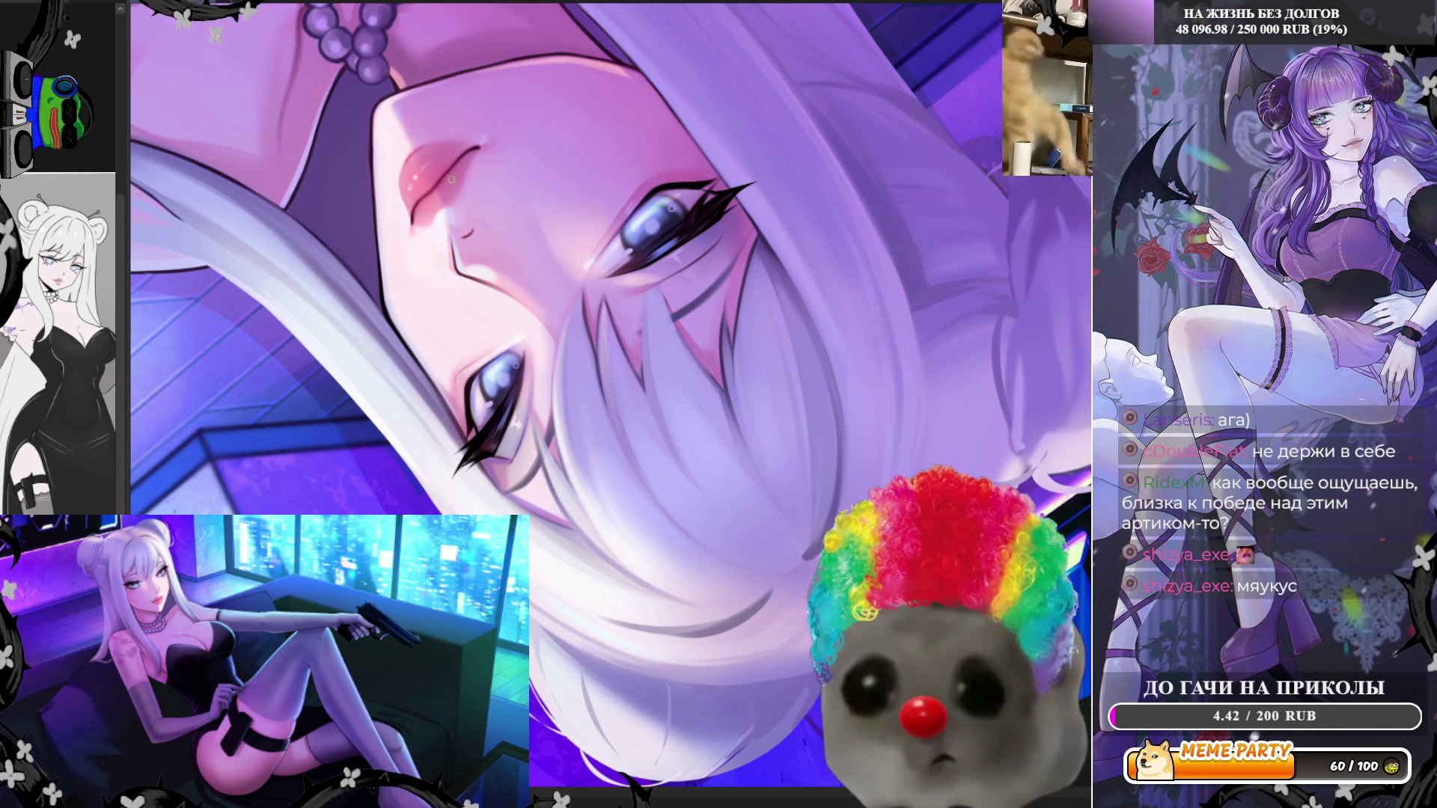
scroll(445, 176, "up", 2)
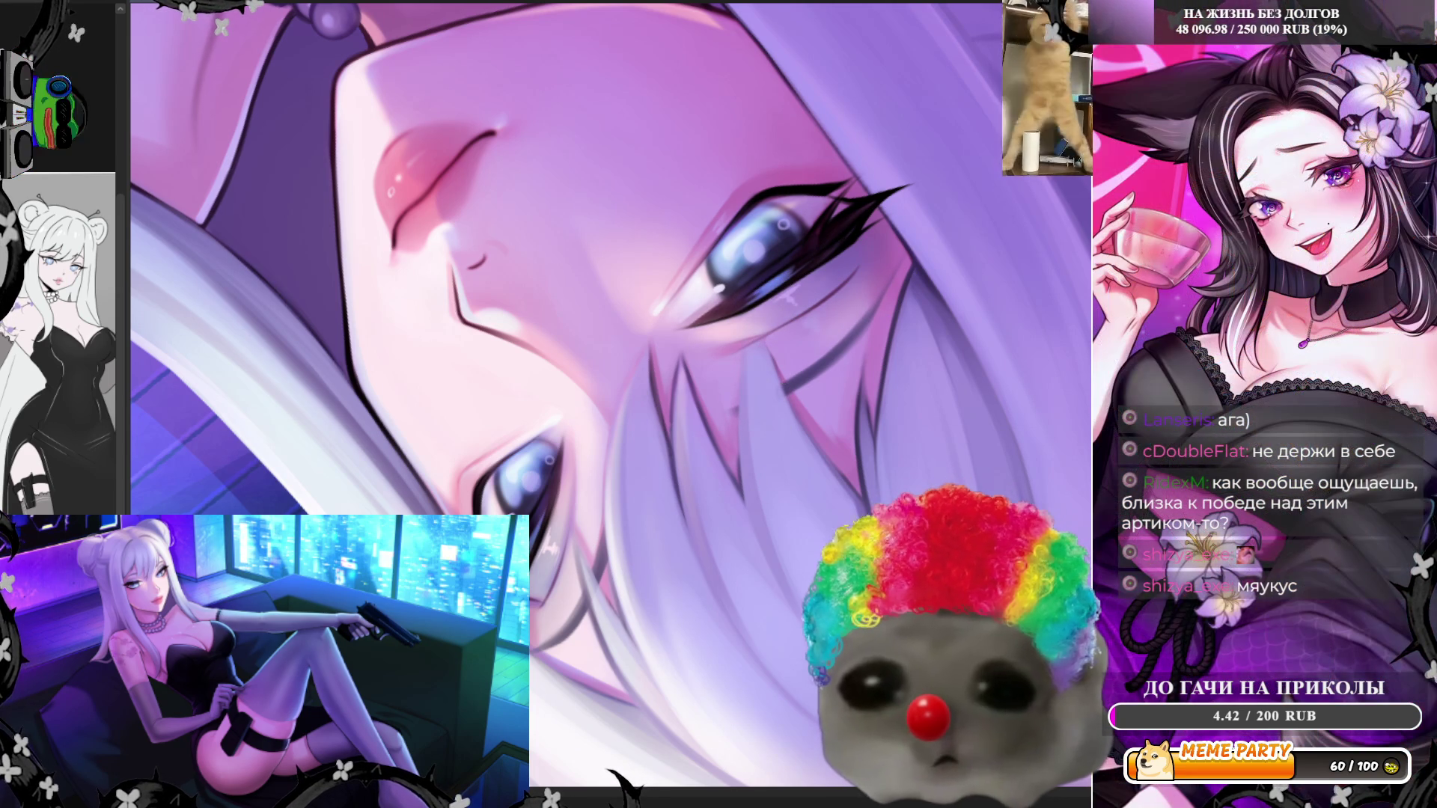
key("Home")
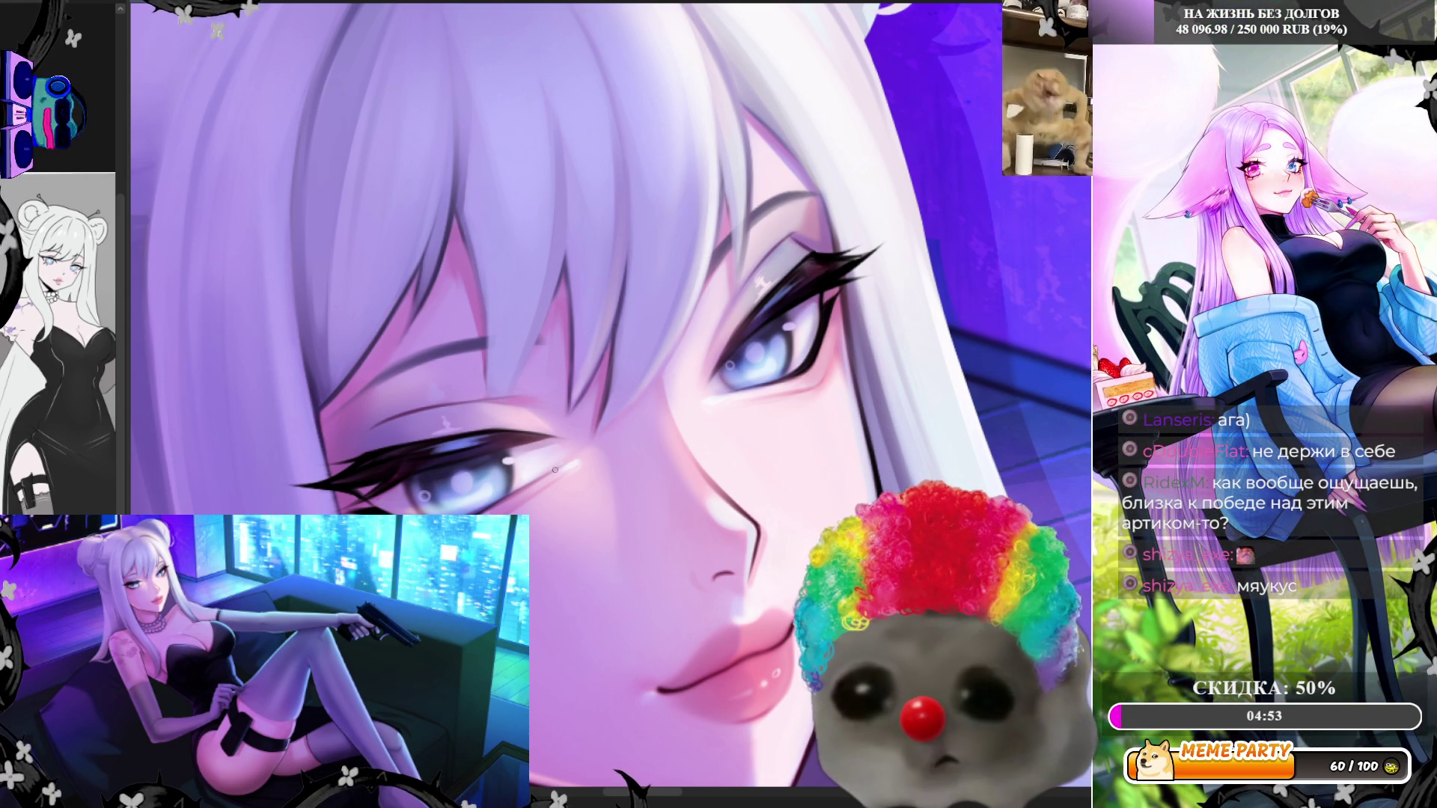
Zoom in and out on the painting, enlarge the brush, and zoom out to the full illustration
scroll(645, 368, "down", 3)
scroll(665, 363, "up", 2)
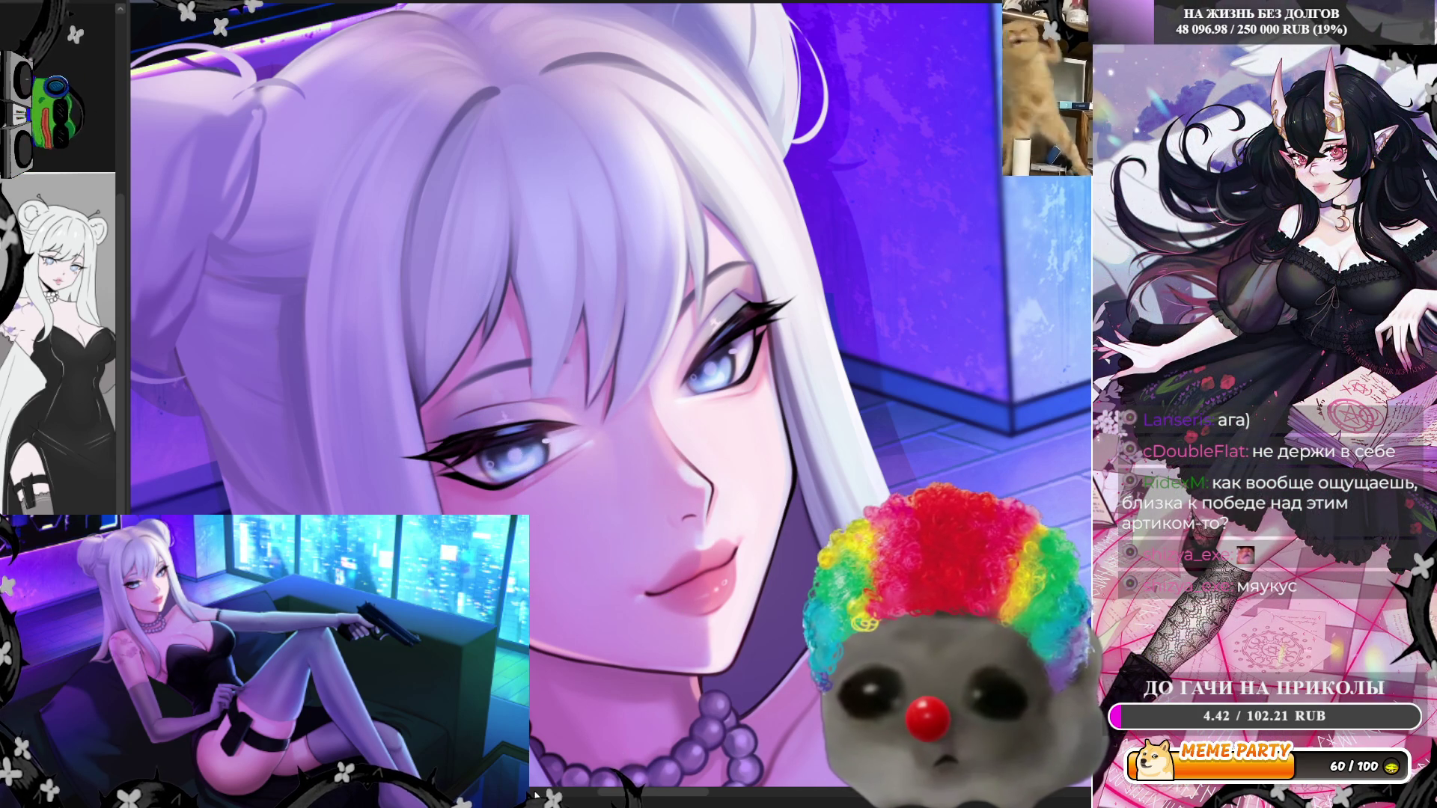
scroll(481, 483, "down", 2)
scroll(481, 483, "down", 3)
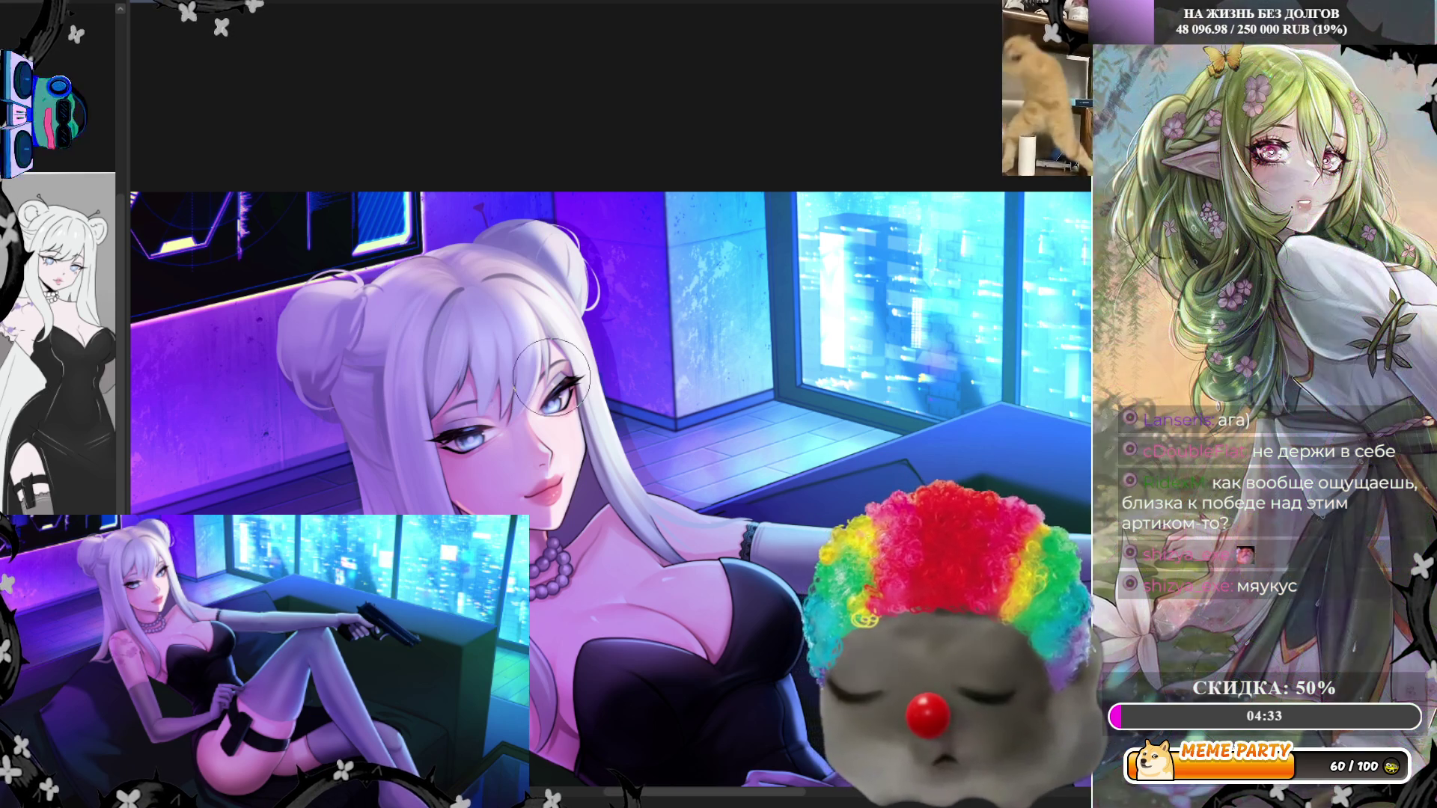
scroll(537, 438, "up", 2)
scroll(537, 438, "up", 2)
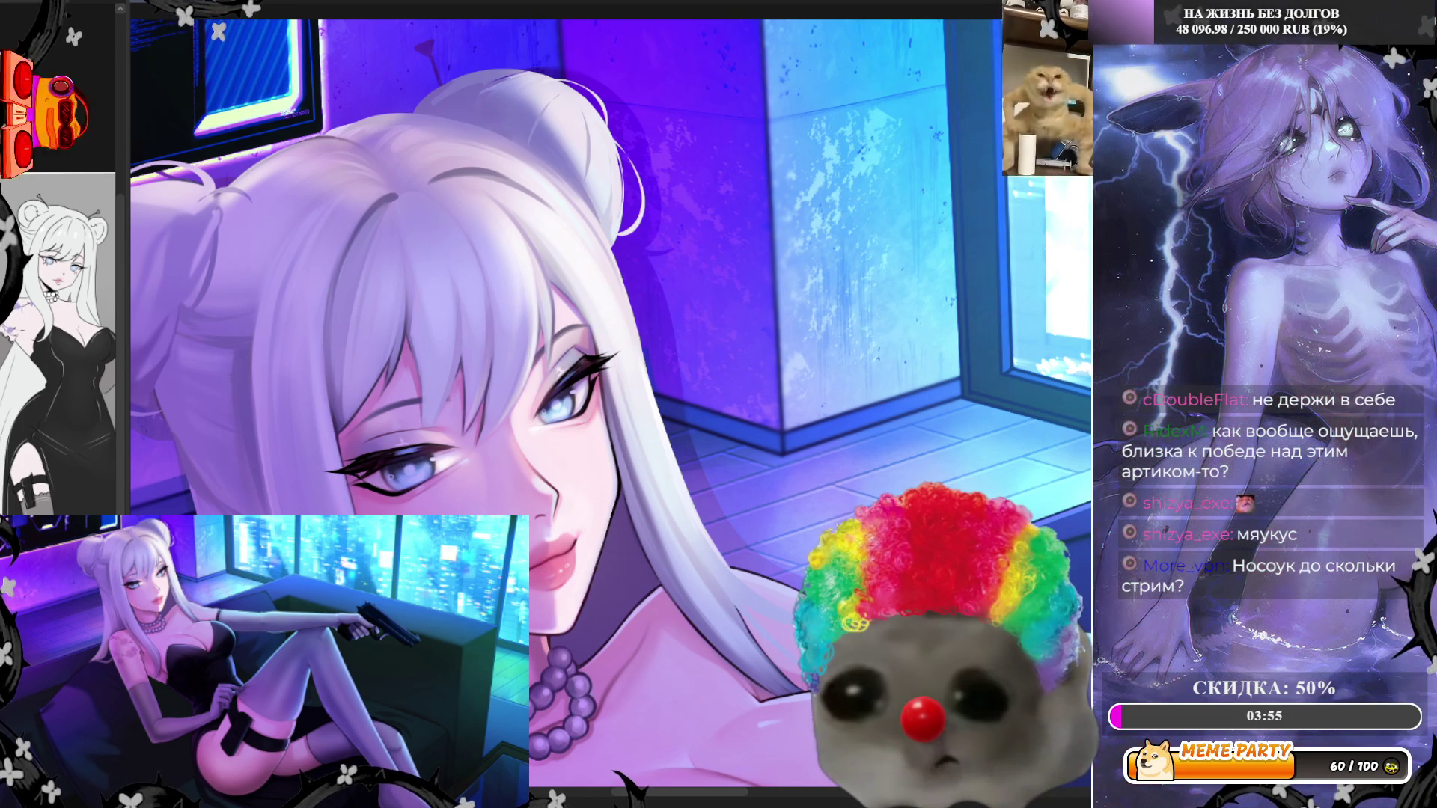
key("bracketright")
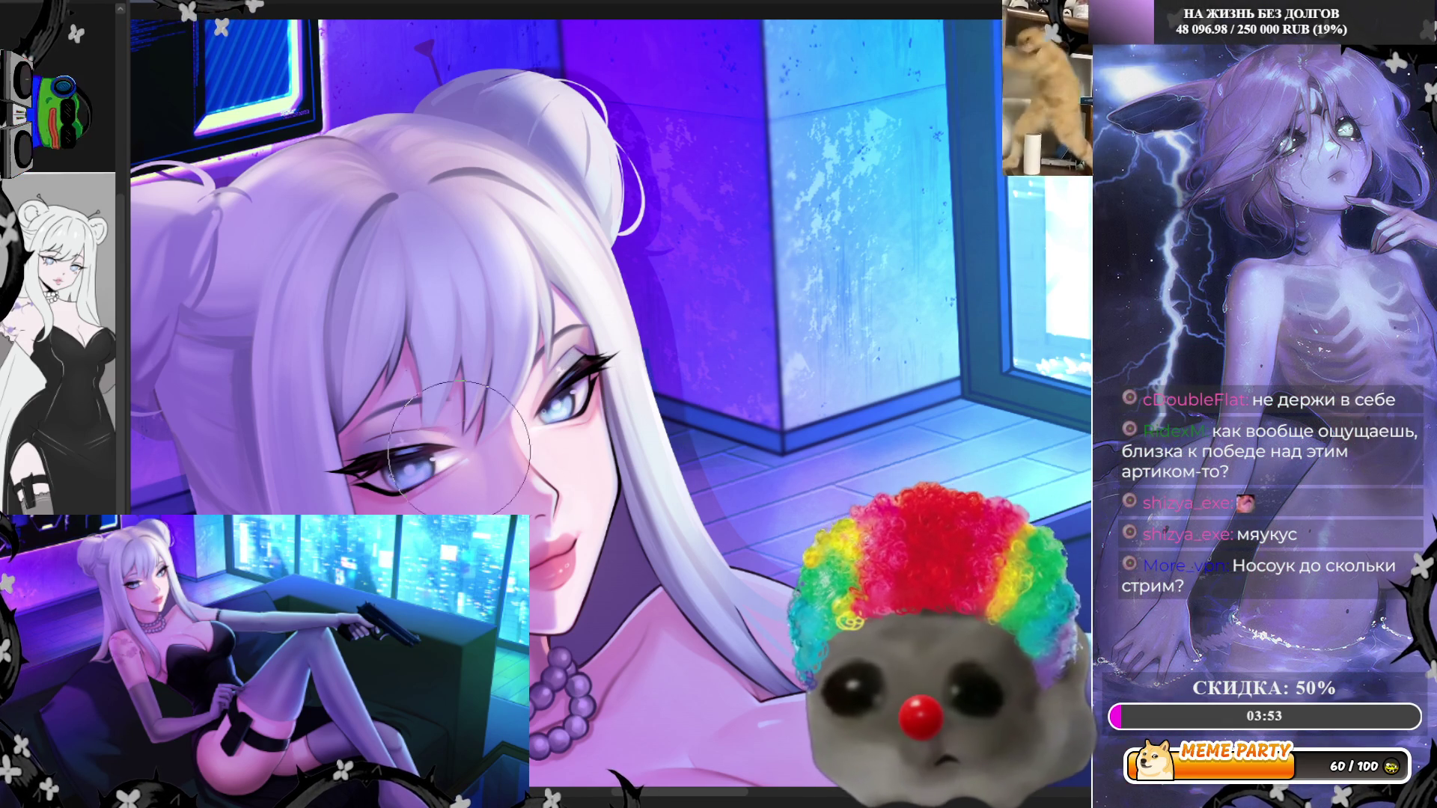
scroll(369, 359, "down", 3)
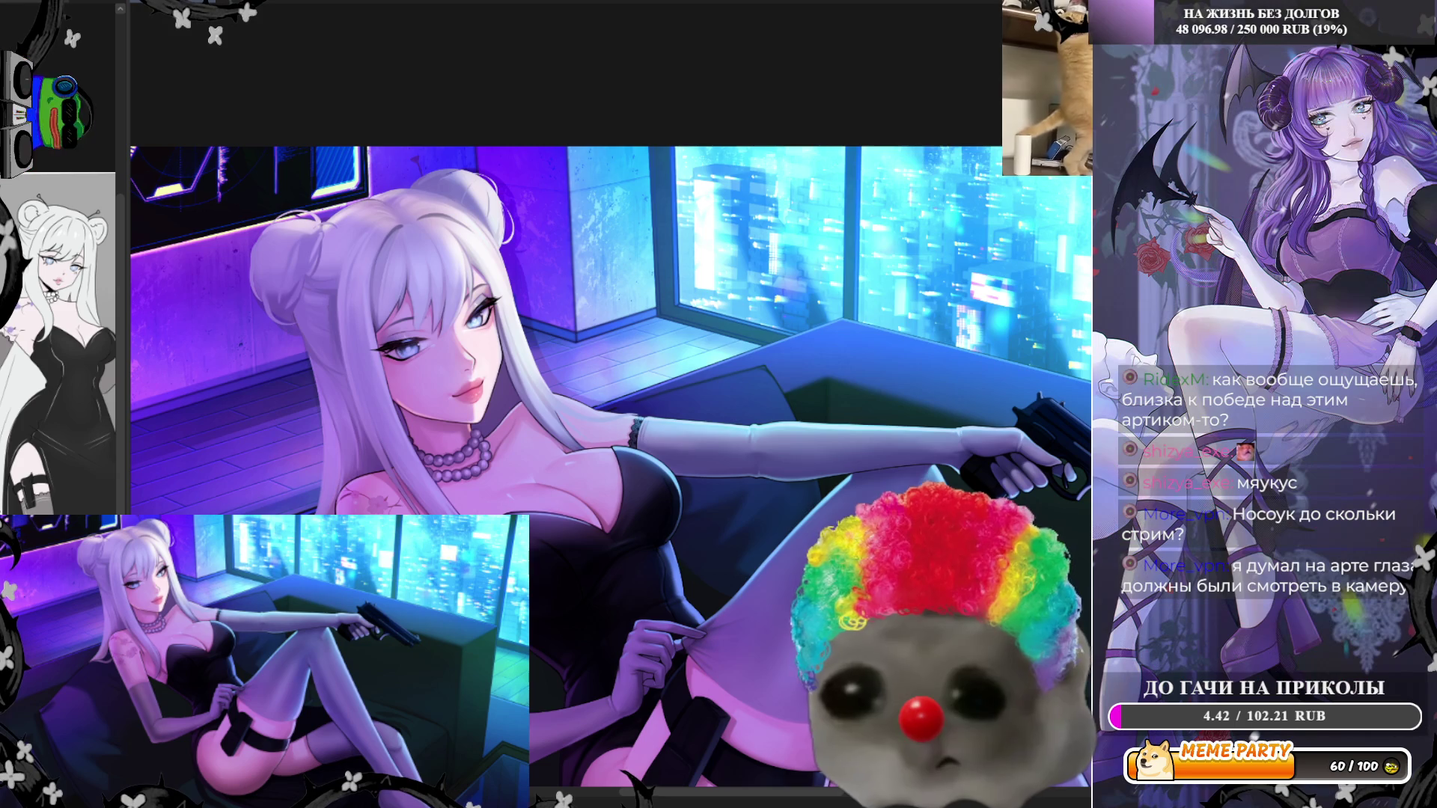
scroll(692, 300, "down", 1)
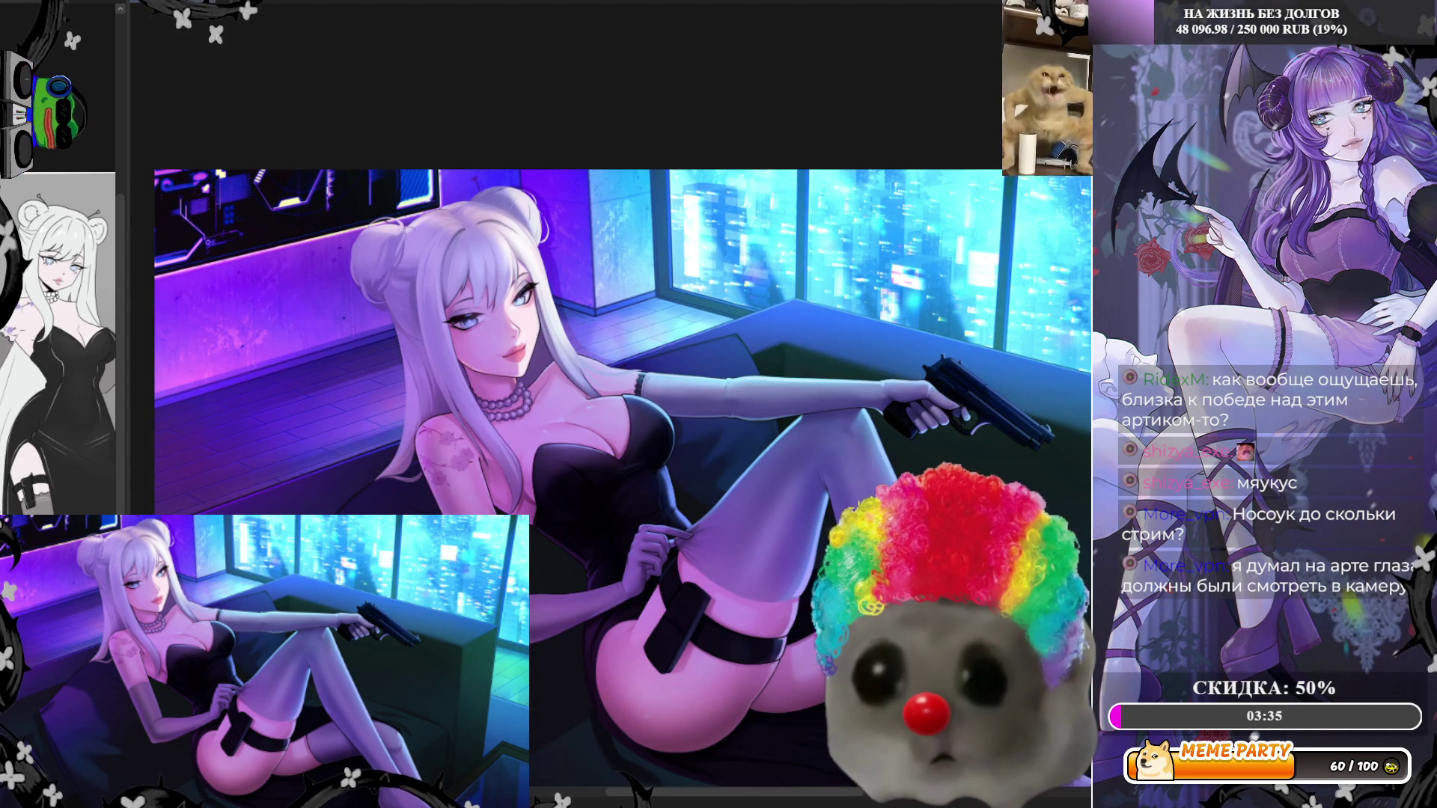
scroll(527, 299, "up", 5)
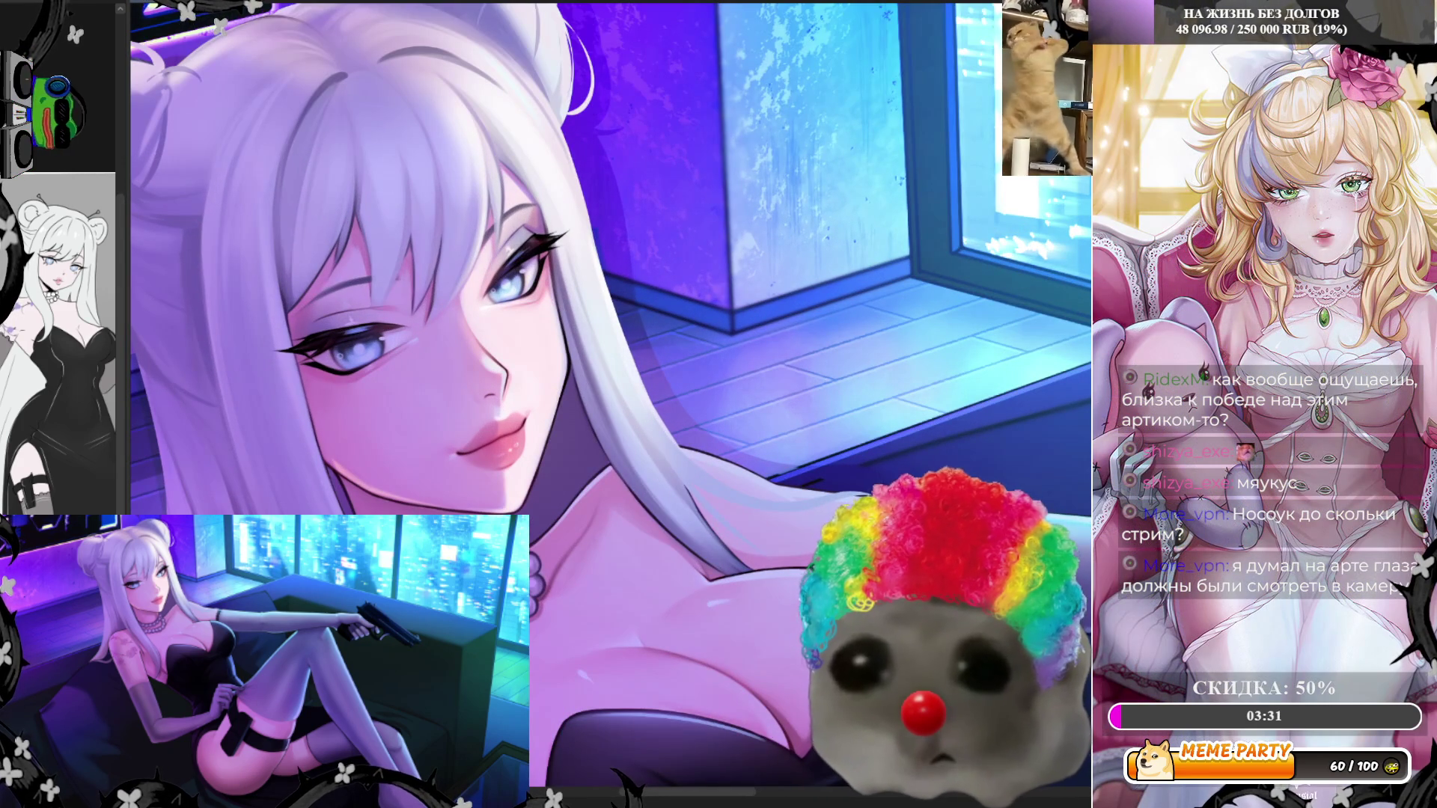
key("ctrl+0")
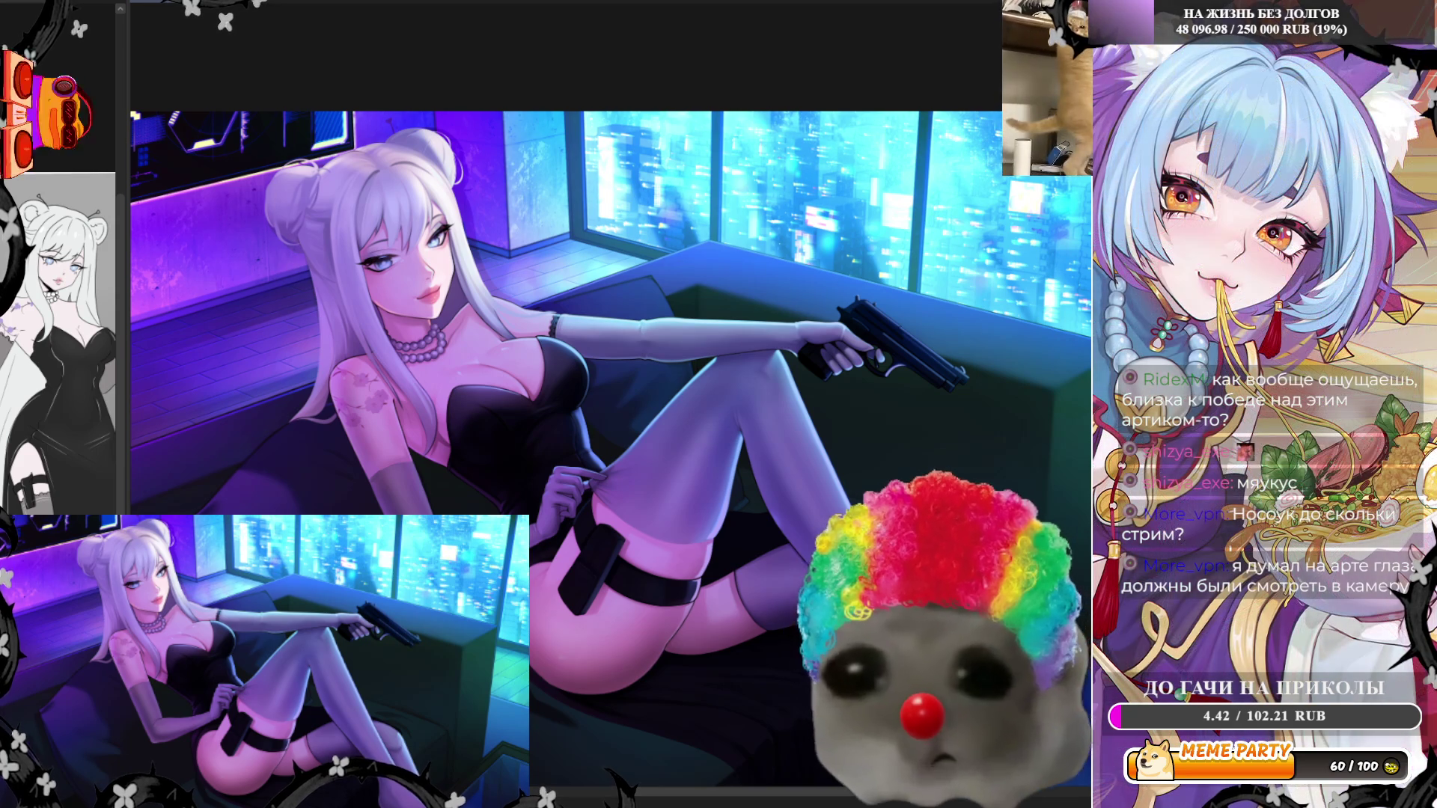
scroll(610, 445, "up", 1)
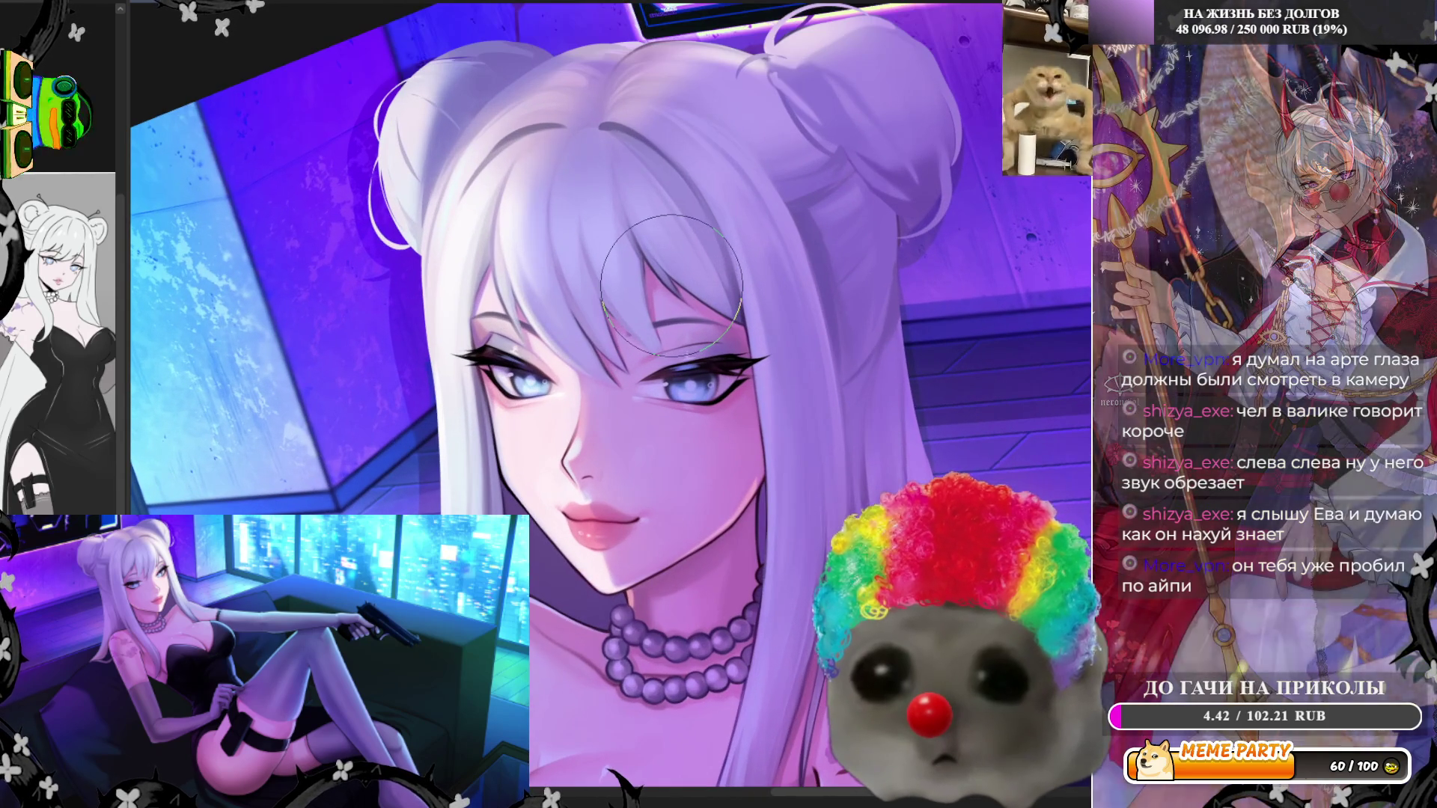
scroll(679, 335, "up", 2)
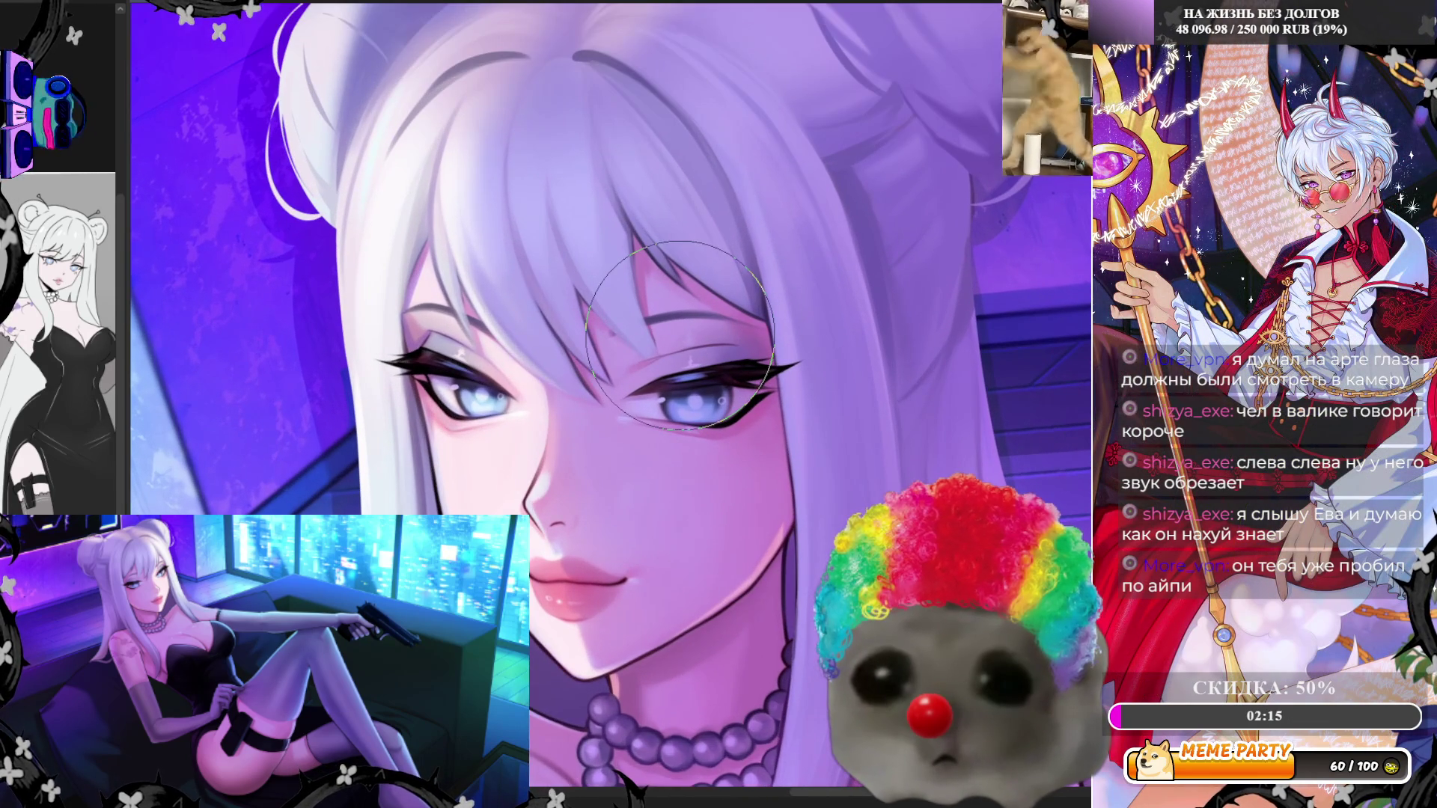
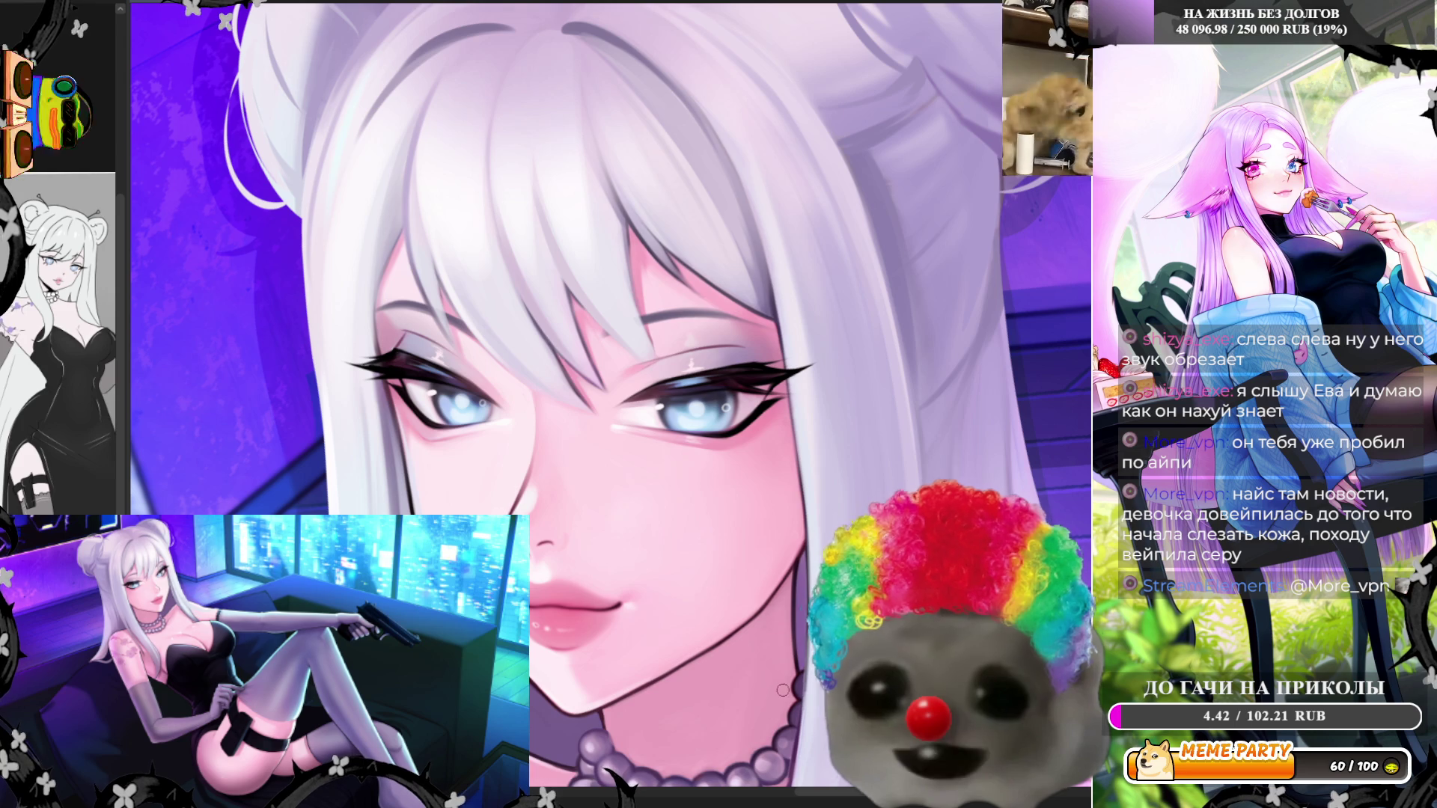
Try a grey shadow stroke along the chin, then undo it
scroll(733, 694, "down", 3)
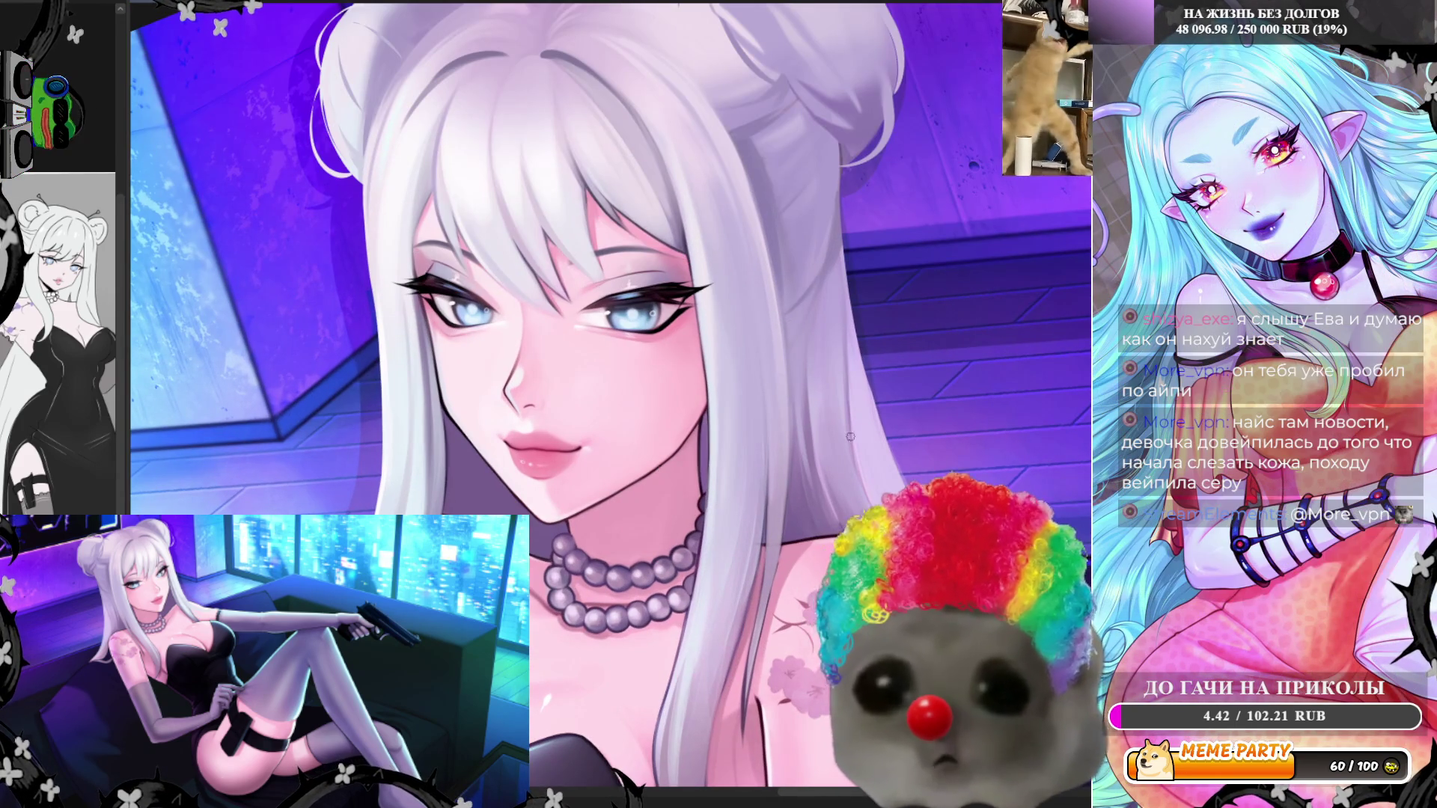
left_click_drag(660, 469, 850, 436)
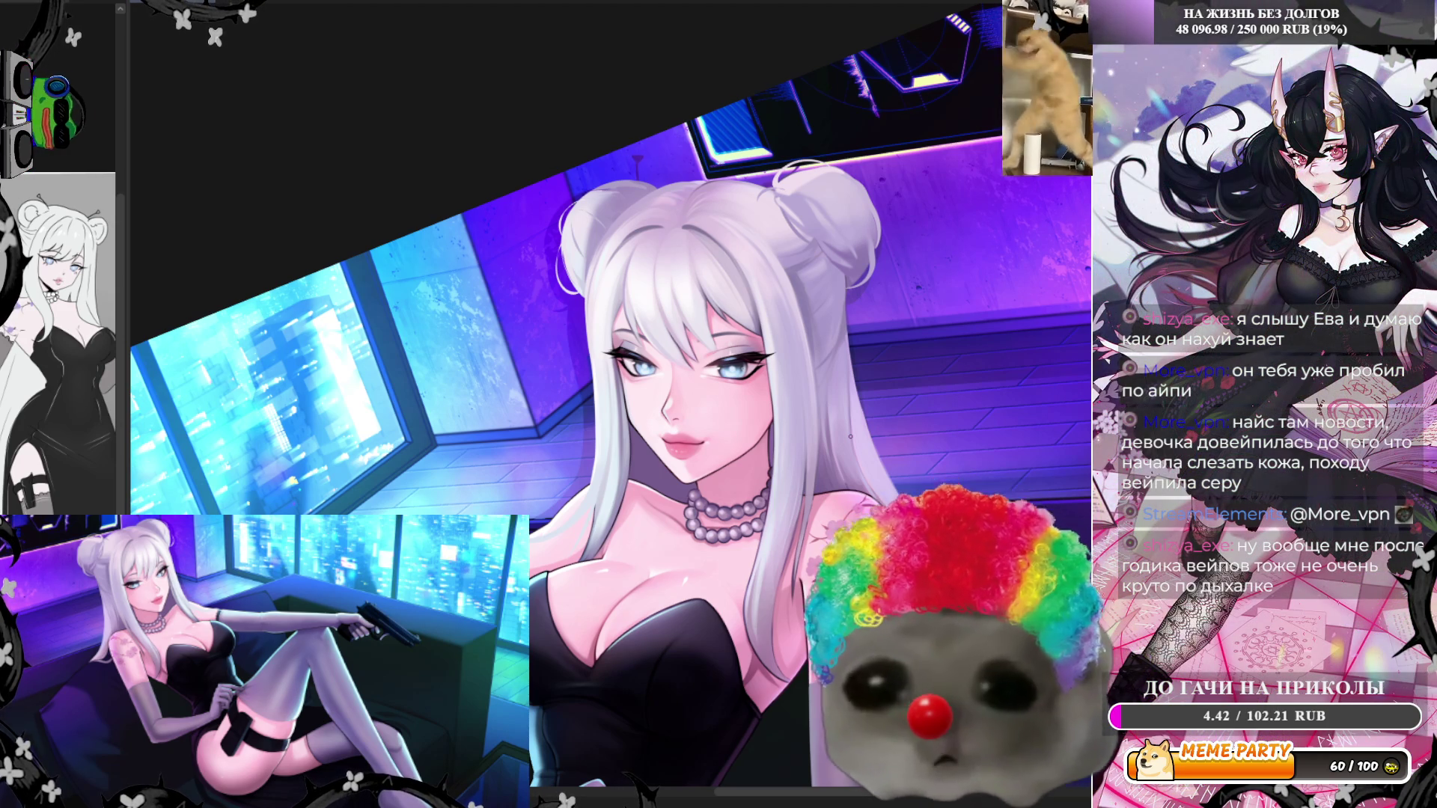
scroll(850, 436, "up", 5)
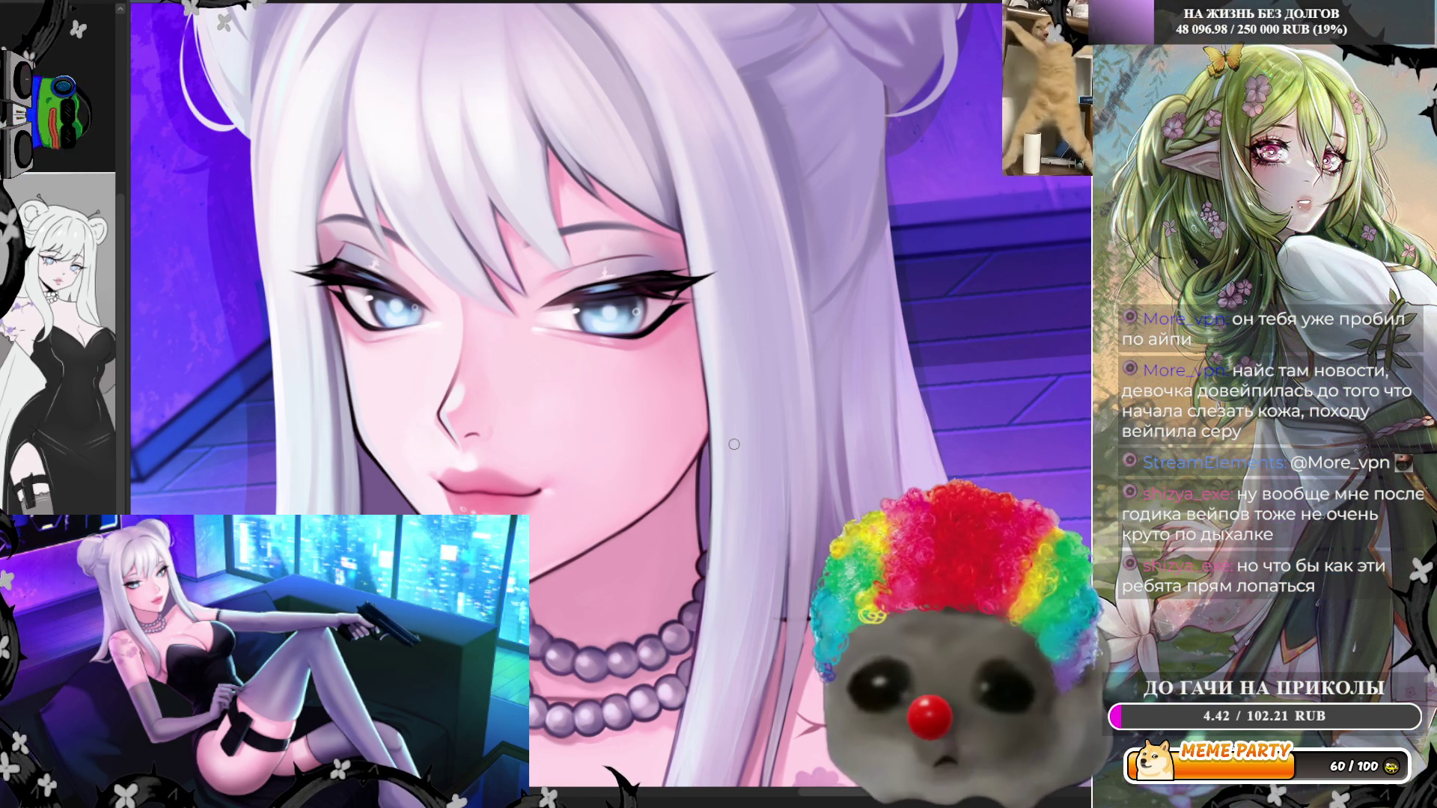
scroll(734, 445, "down", 2)
scroll(751, 222, "up", 2)
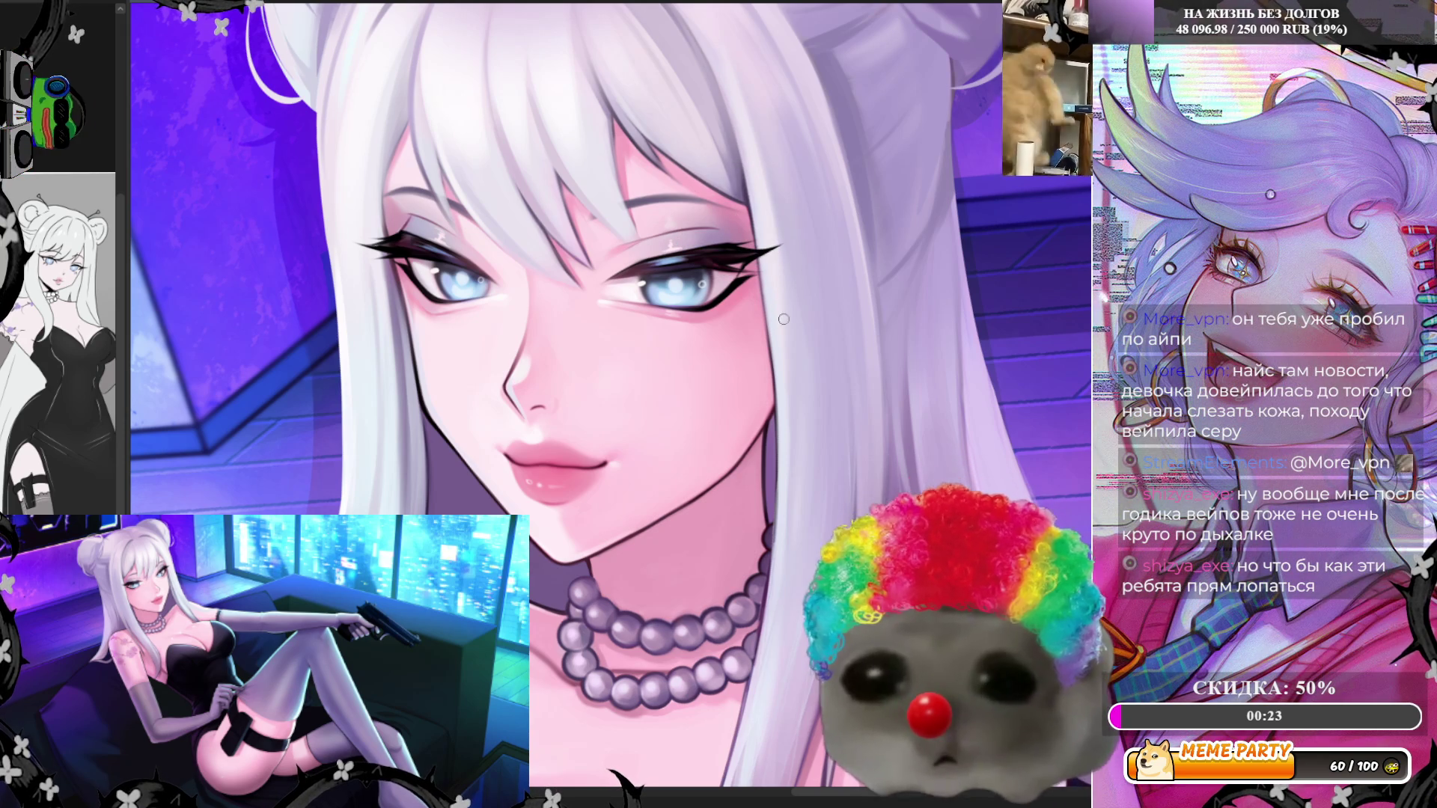
scroll(747, 542, "up", 1)
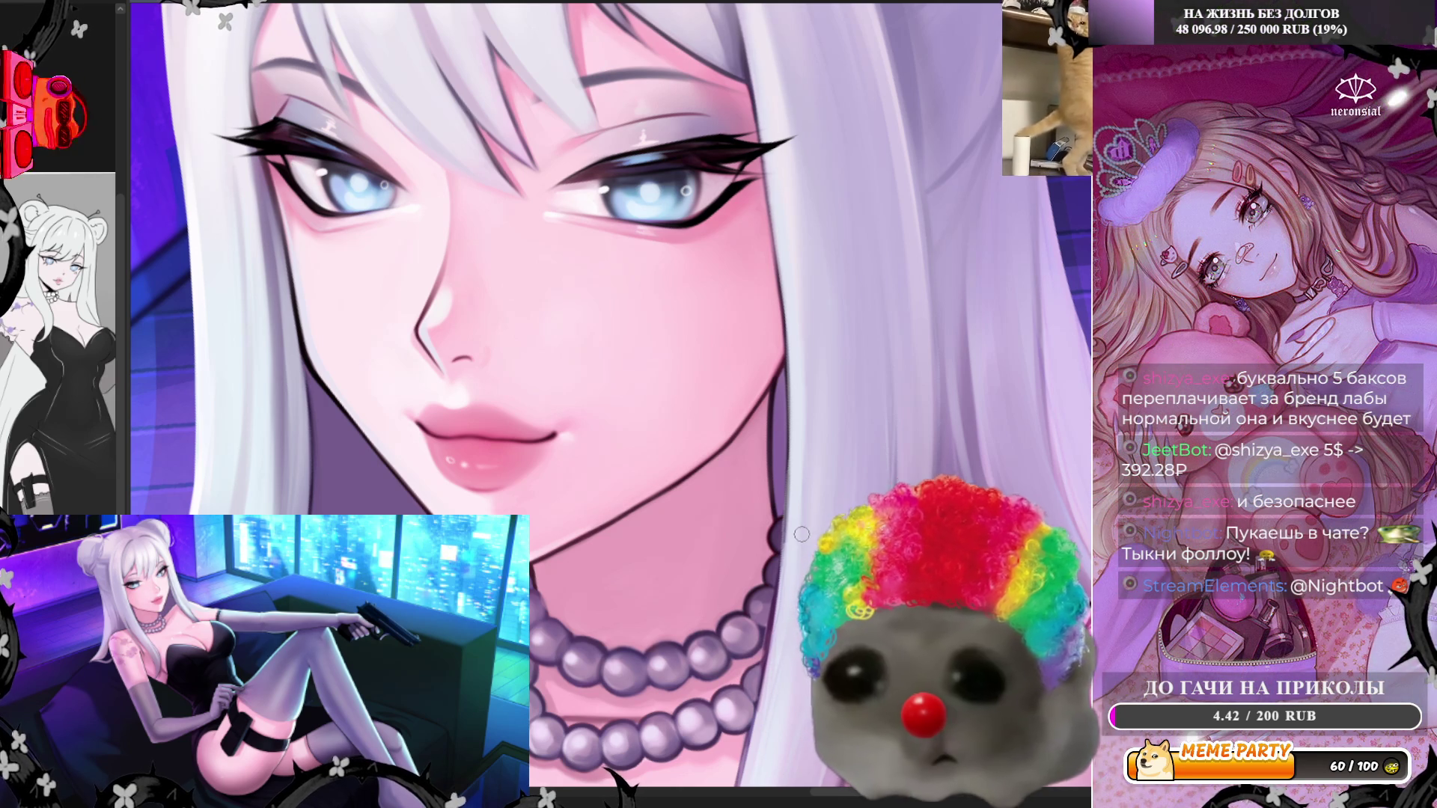
scroll(803, 533, "down", 2)
scroll(701, 534, "up", 1)
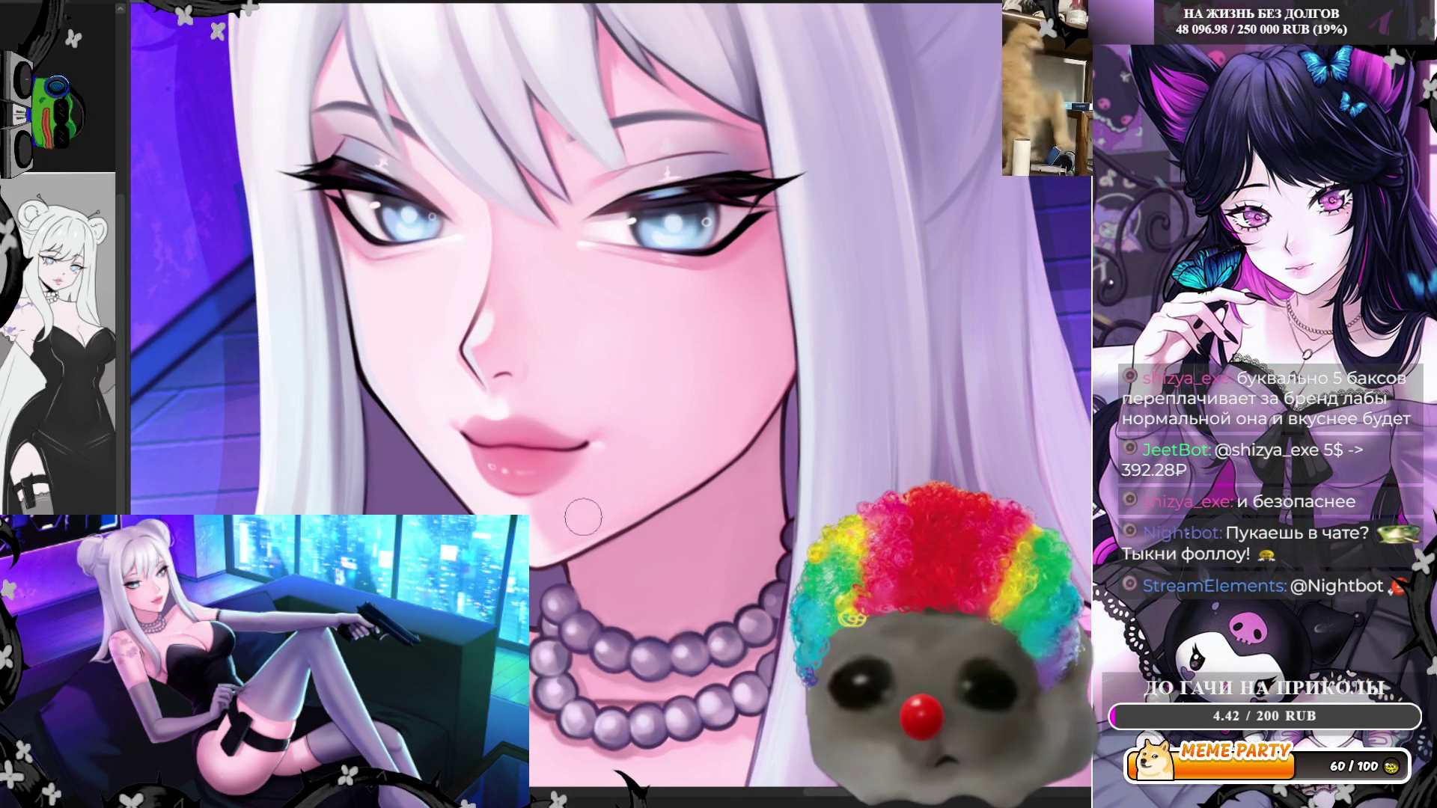
mouse_move(574, 546)
left_mouse_down()
mouse_move(595, 591)
mouse_move(704, 514)
left_mouse_up()
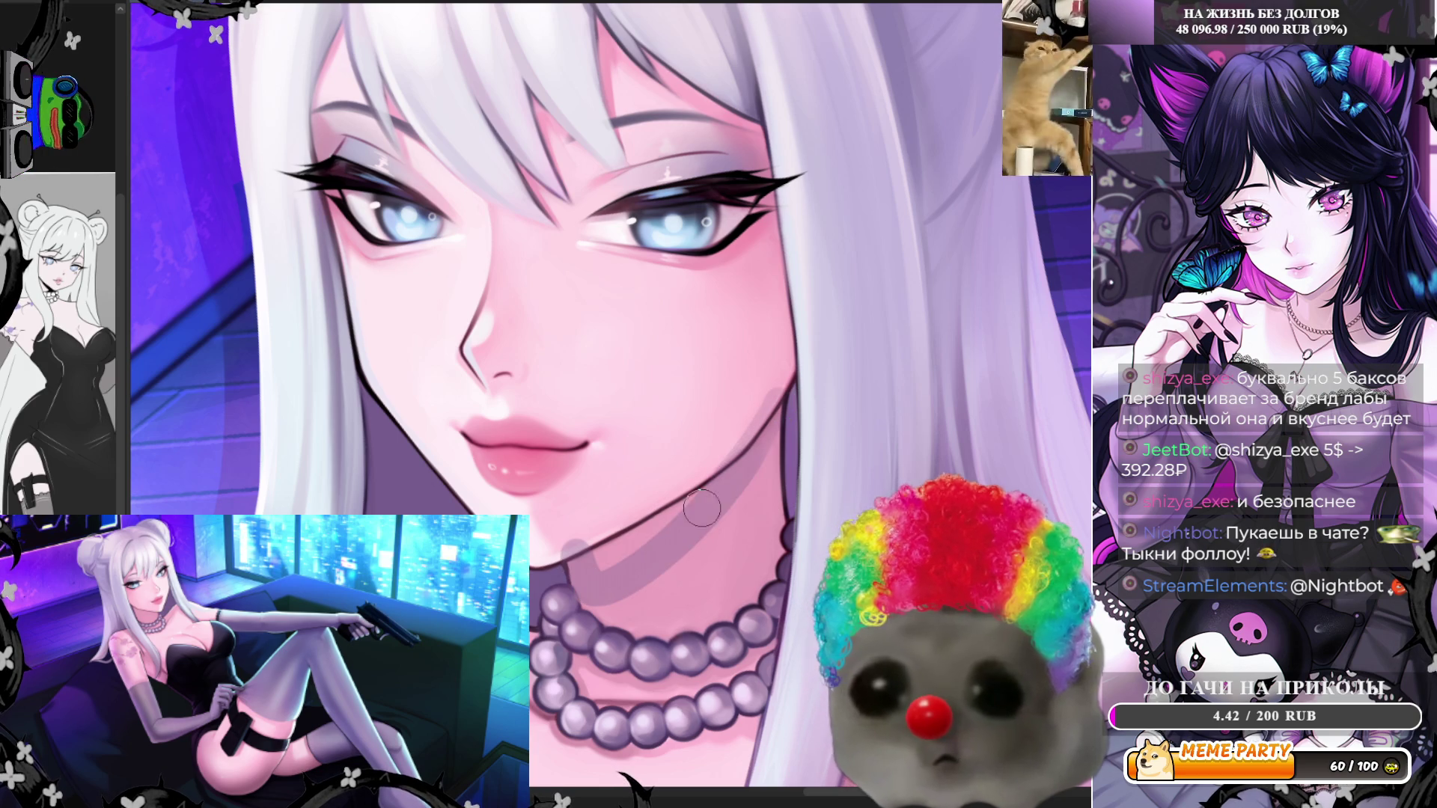
key("ctrl+z")
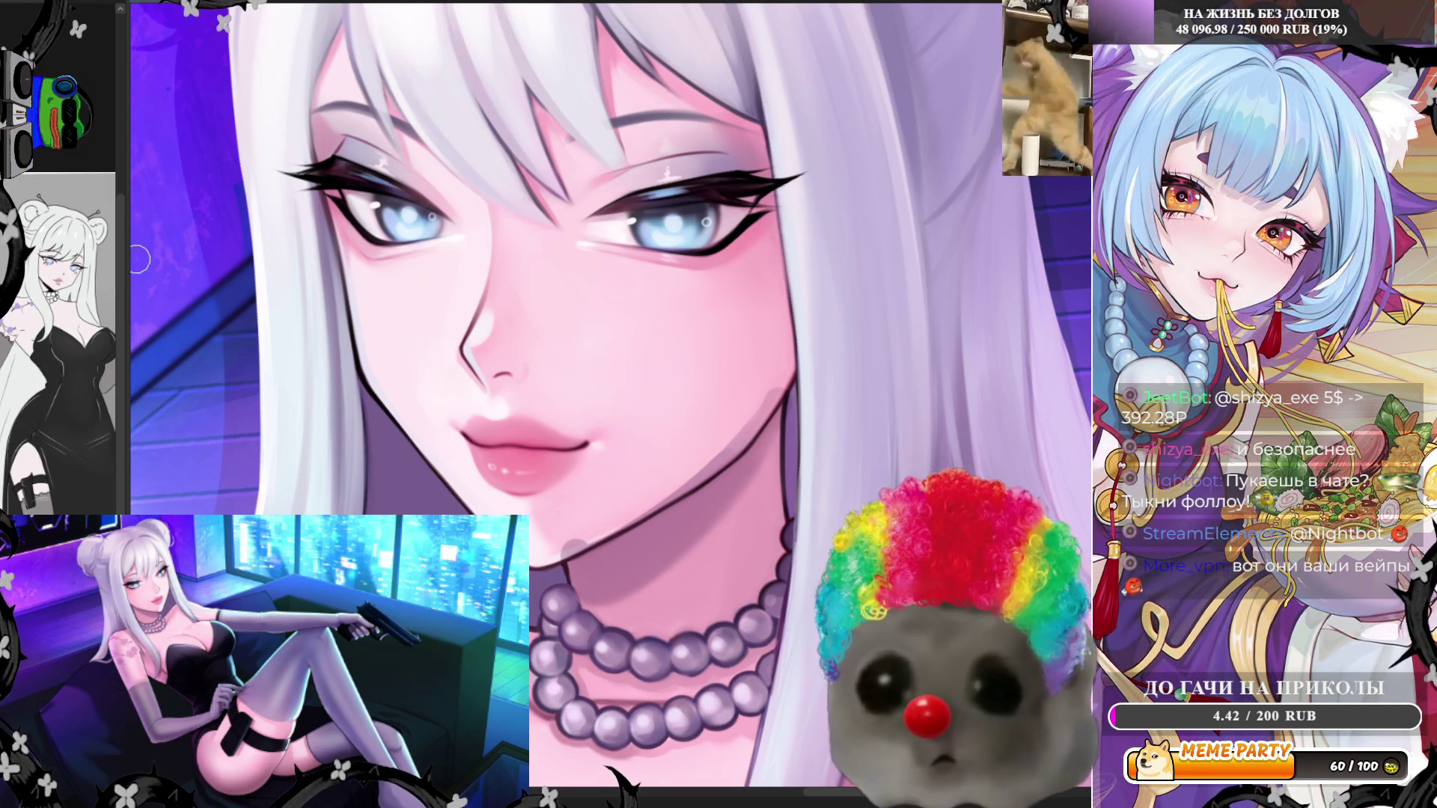
Lay light shading strokes along the jawline and mirror the canvas horizontally to check proportions
mouse_move(548, 549)
left_mouse_down()
mouse_move(598, 543)
mouse_move(722, 452)
mouse_move(636, 524)
mouse_move(748, 434)
mouse_move(775, 393)
left_mouse_up()
left_click_drag(625, 527, 782, 389)
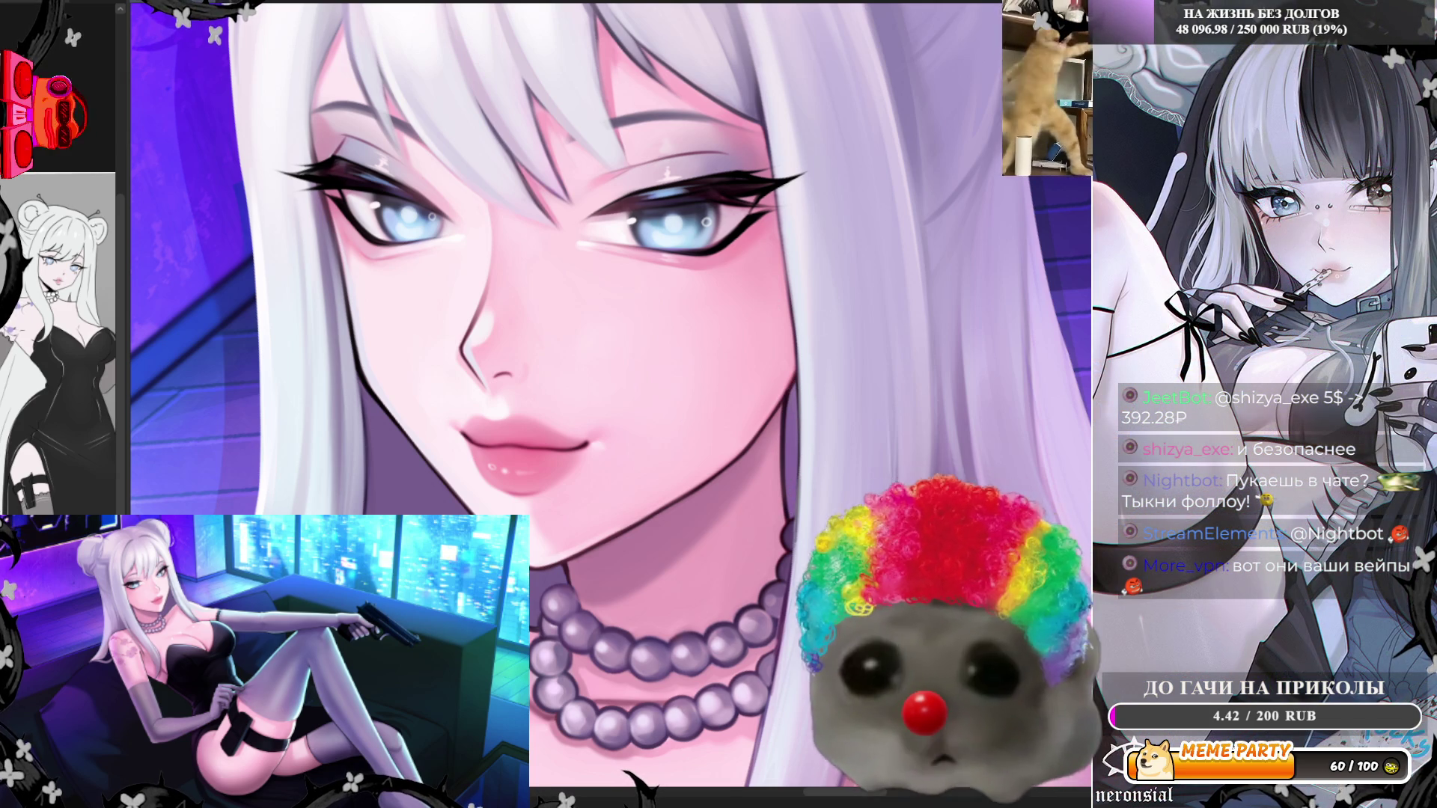
key("h")
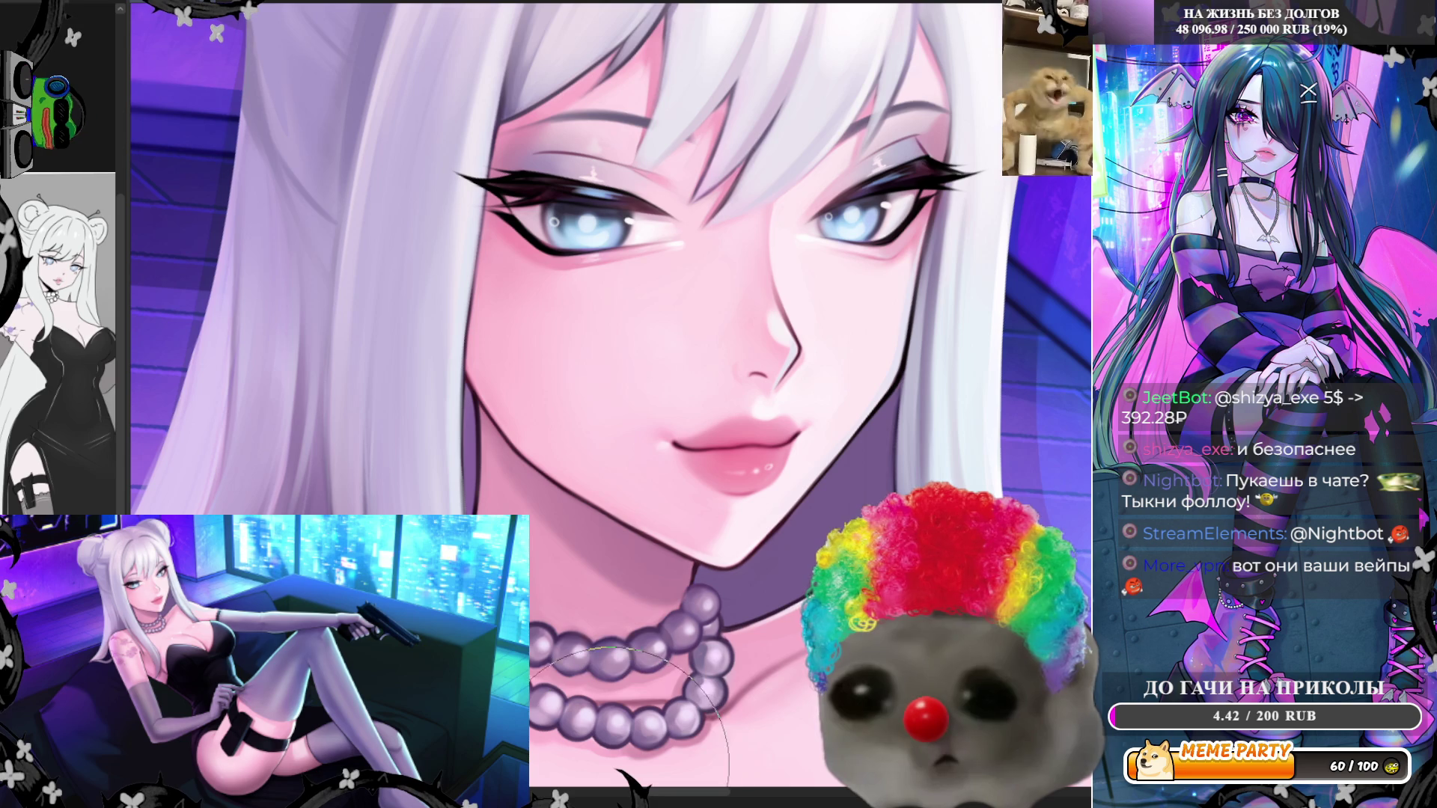
scroll(649, 330, "down", 3)
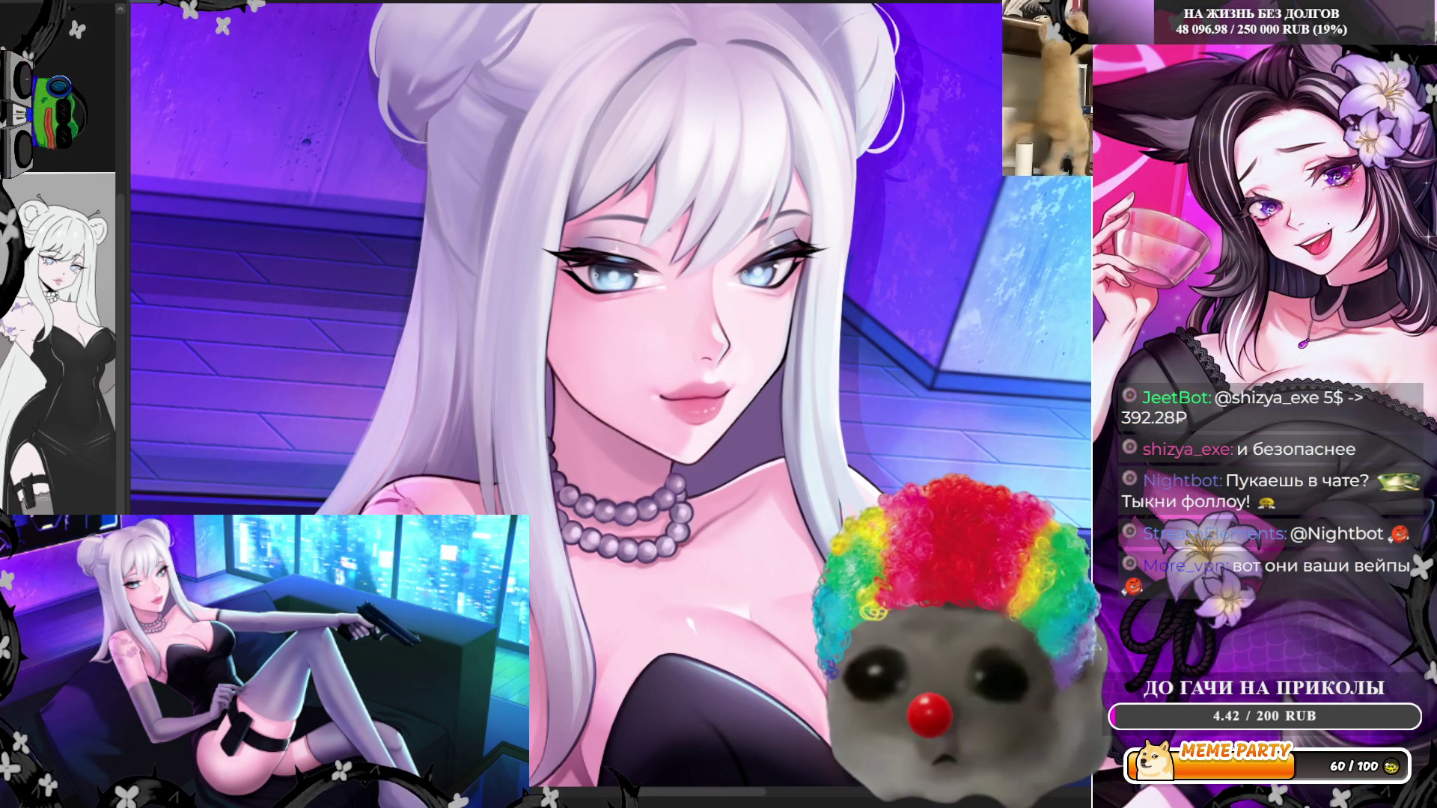
scroll(614, 414, "up", 3)
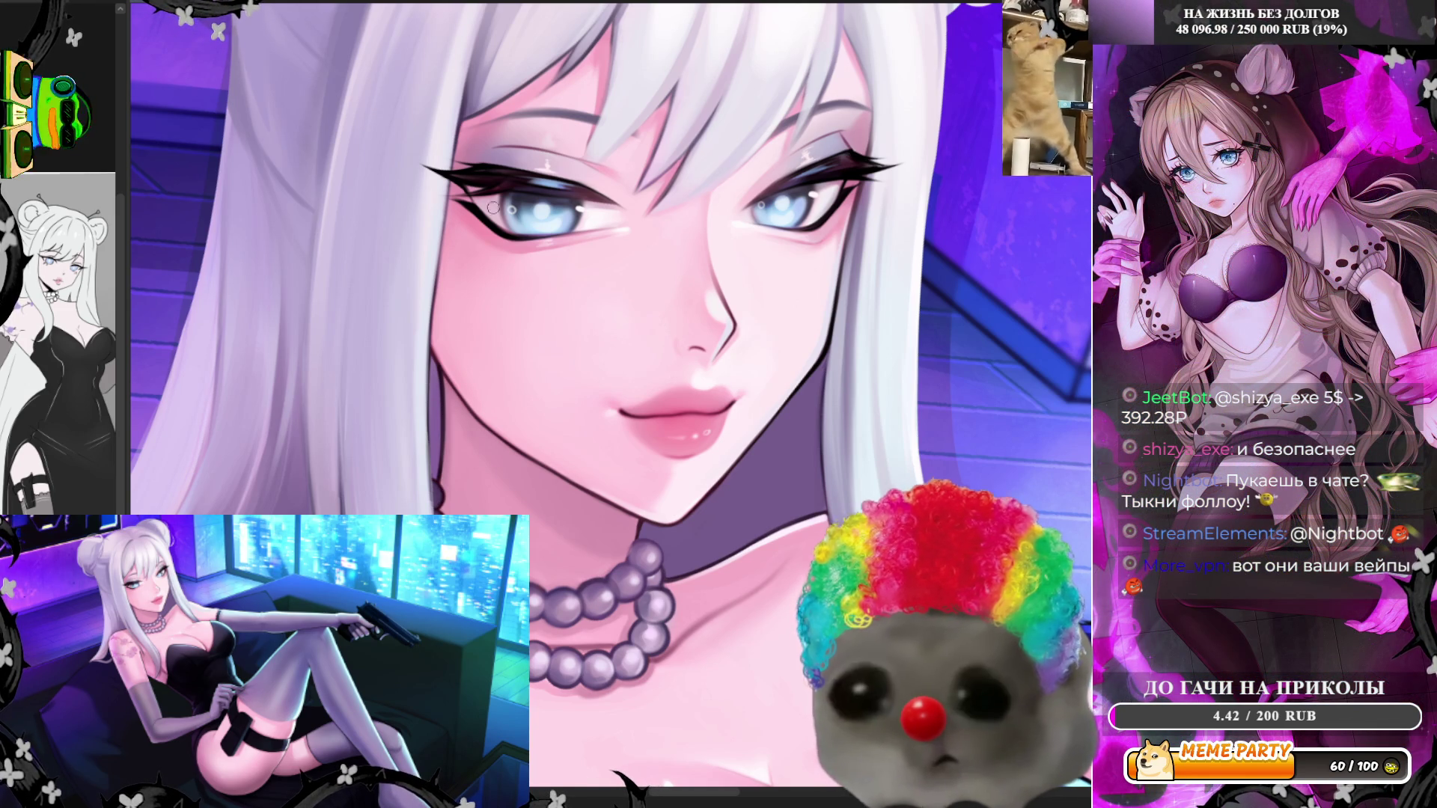
key("h")
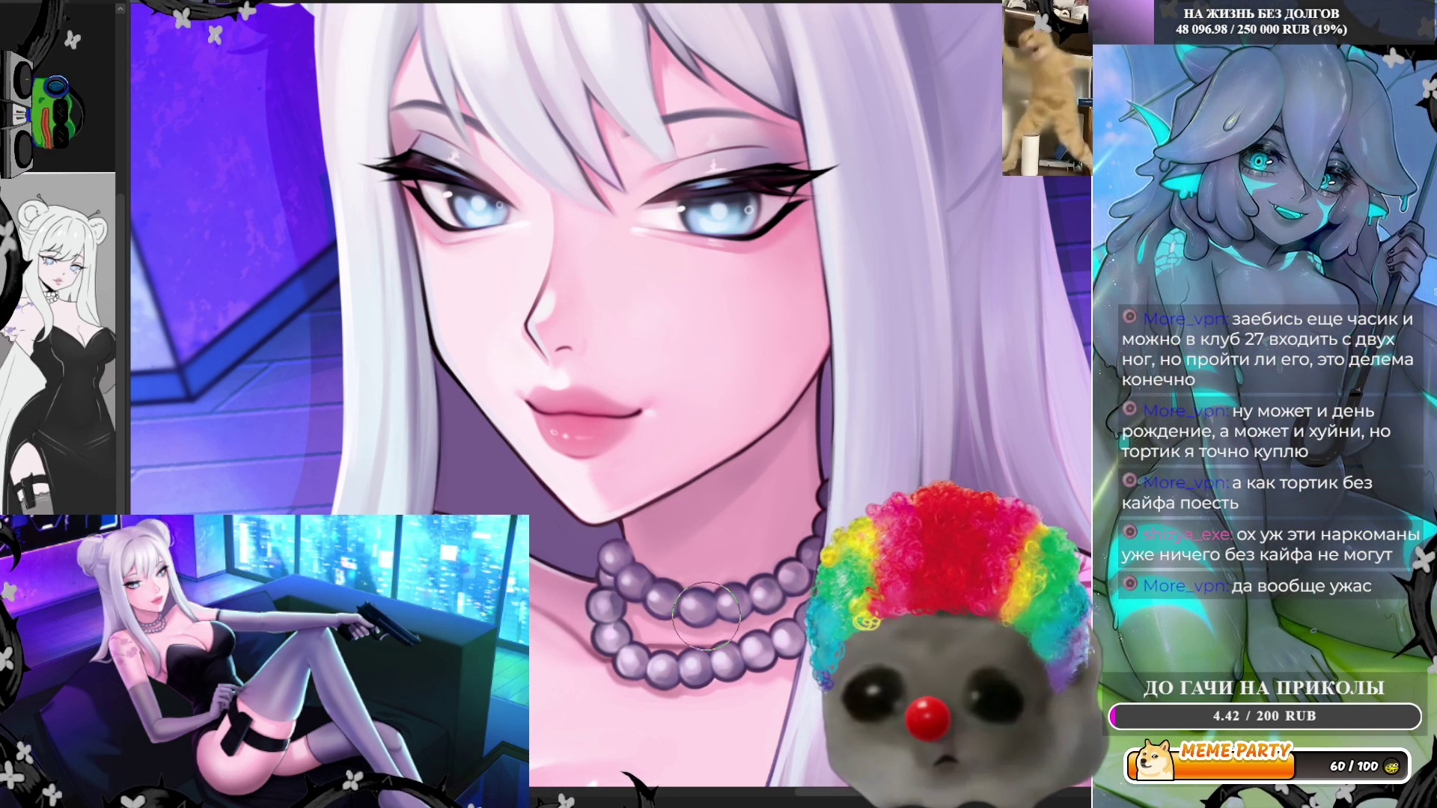
Brush a darker shadow stroke along the jawline beneath the chin
scroll(718, 353, "down", 5)
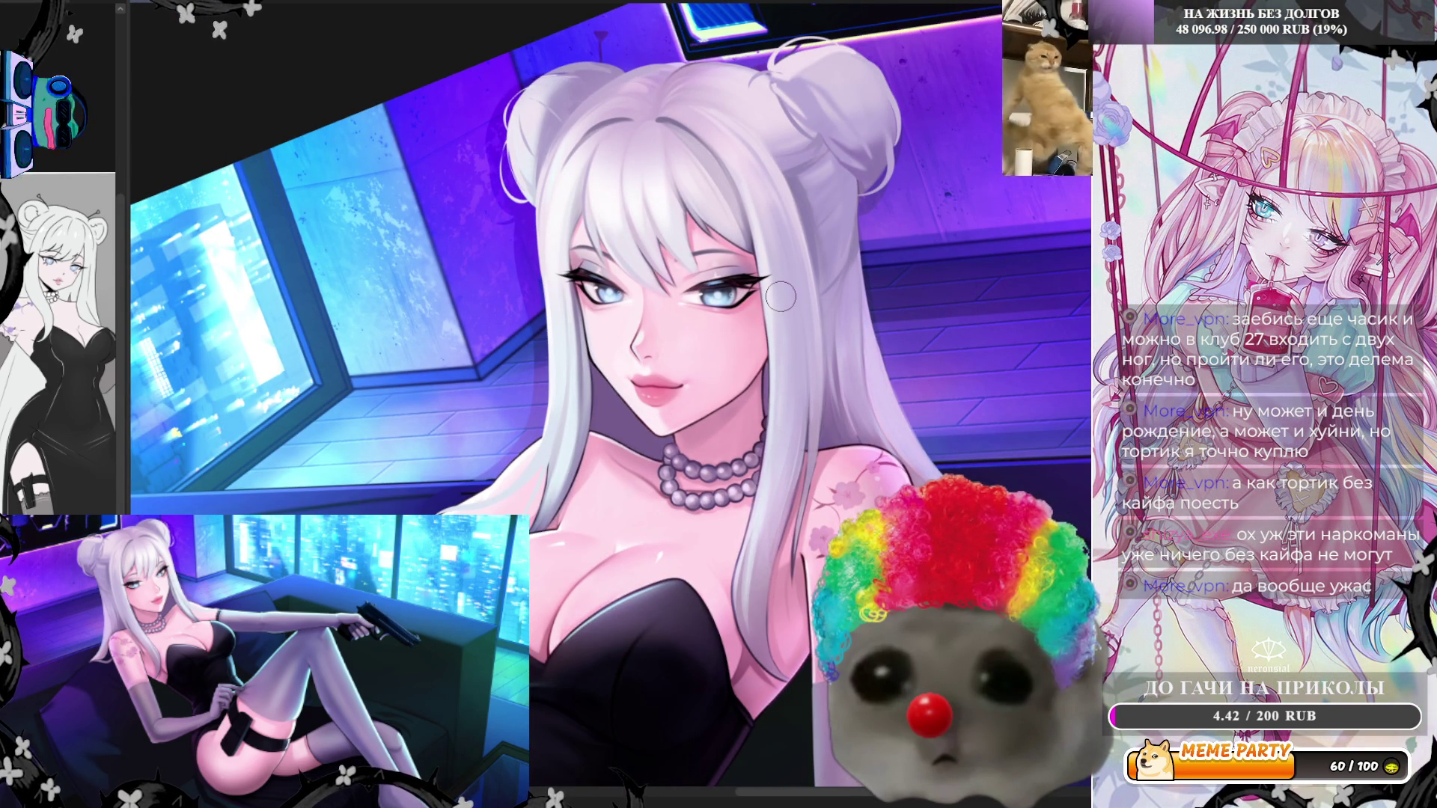
scroll(781, 297, "up", 5)
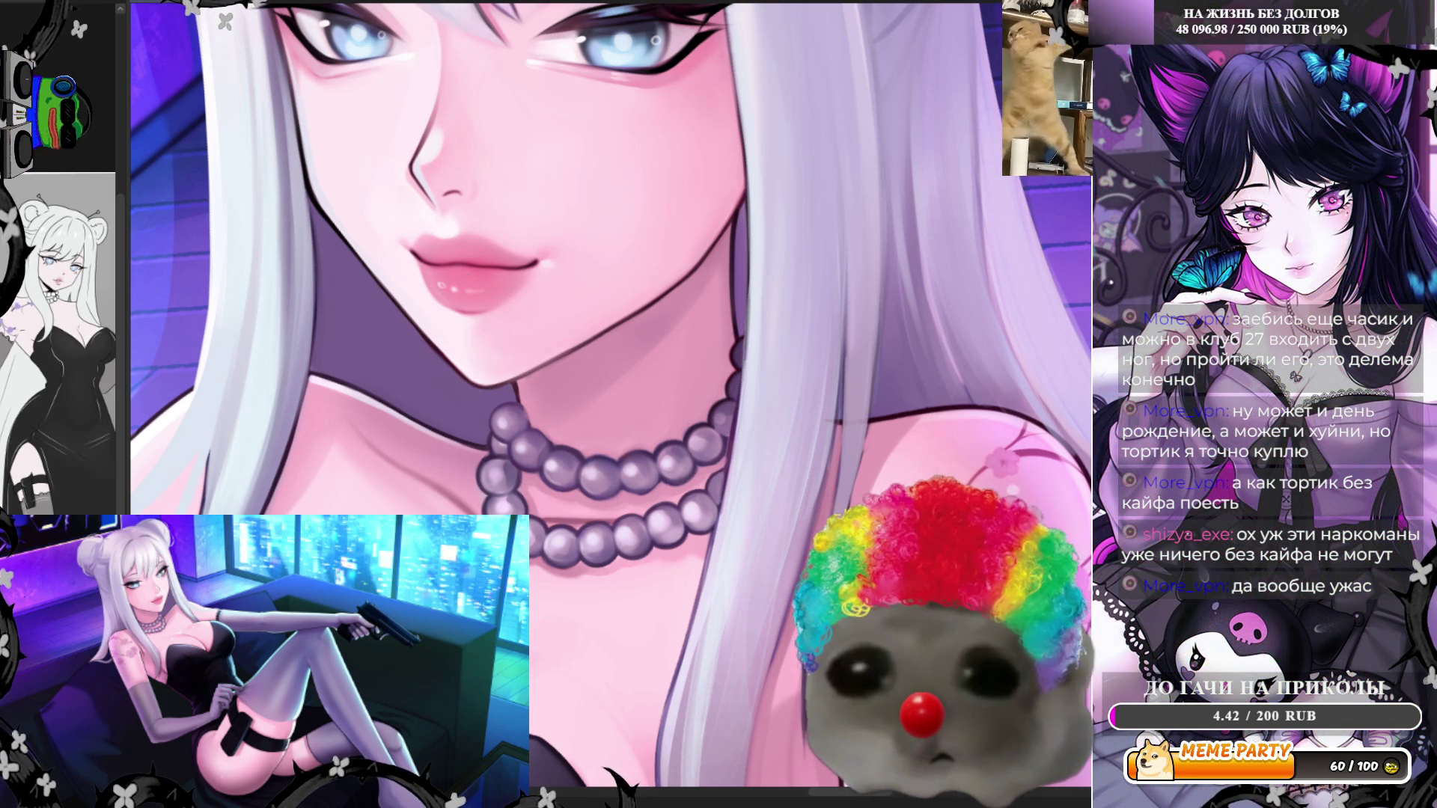
left_click_drag(595, 330, 610, 327)
scroll(480, 402, "down", 2)
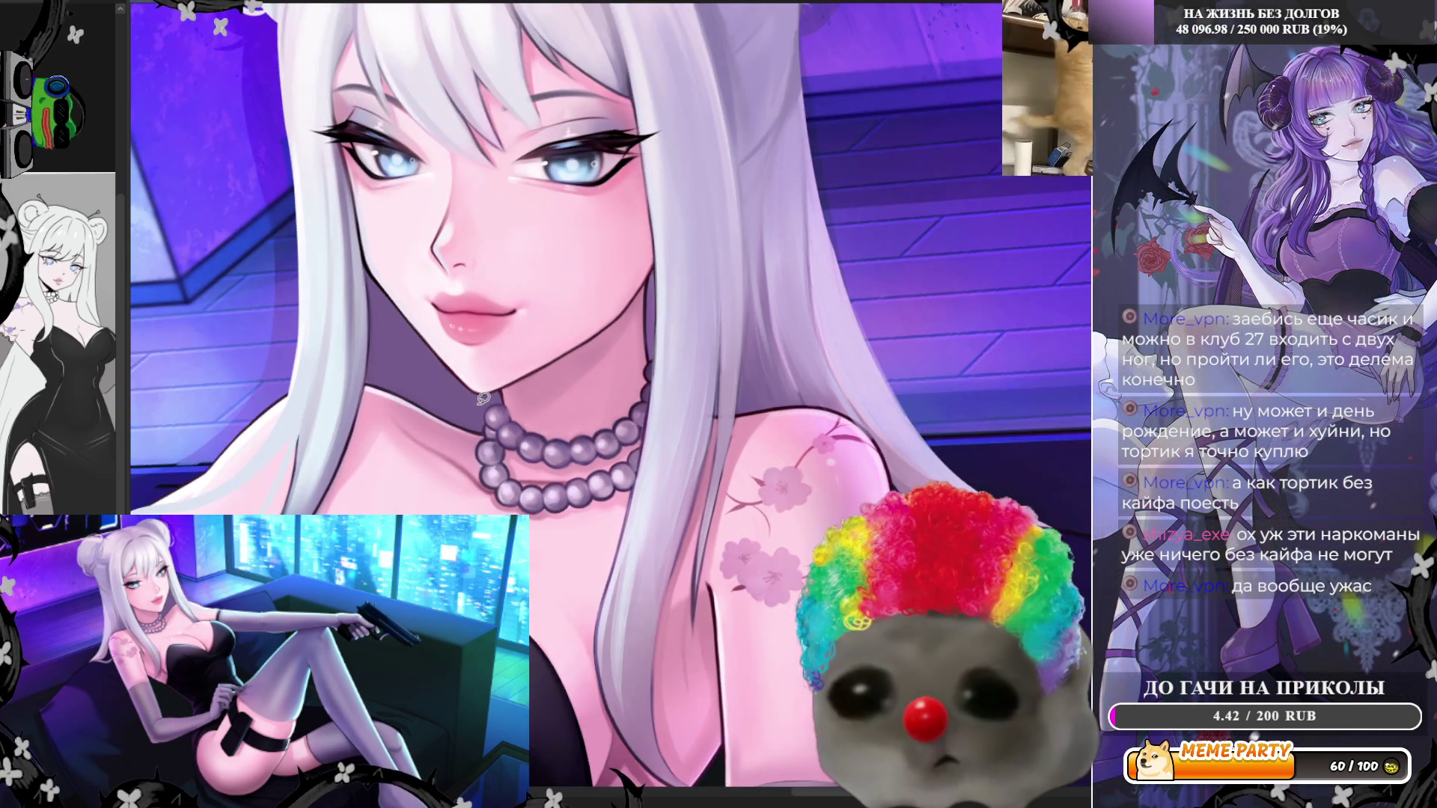
scroll(567, 279, "down", 1)
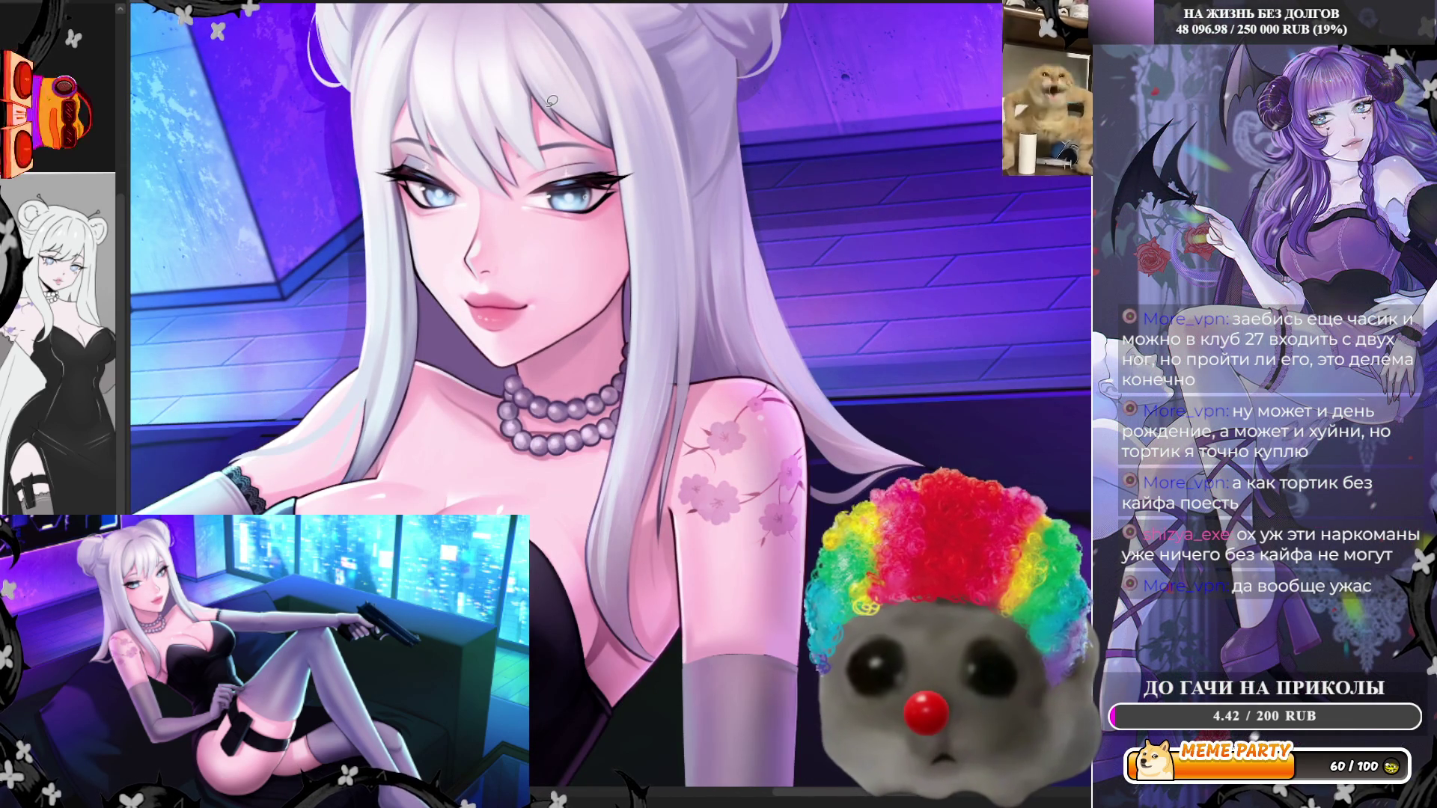
Zoom in on the face to check the lavender tint over the skin and hair
scroll(551, 101, "up", 1)
scroll(552, 100, "up", 1)
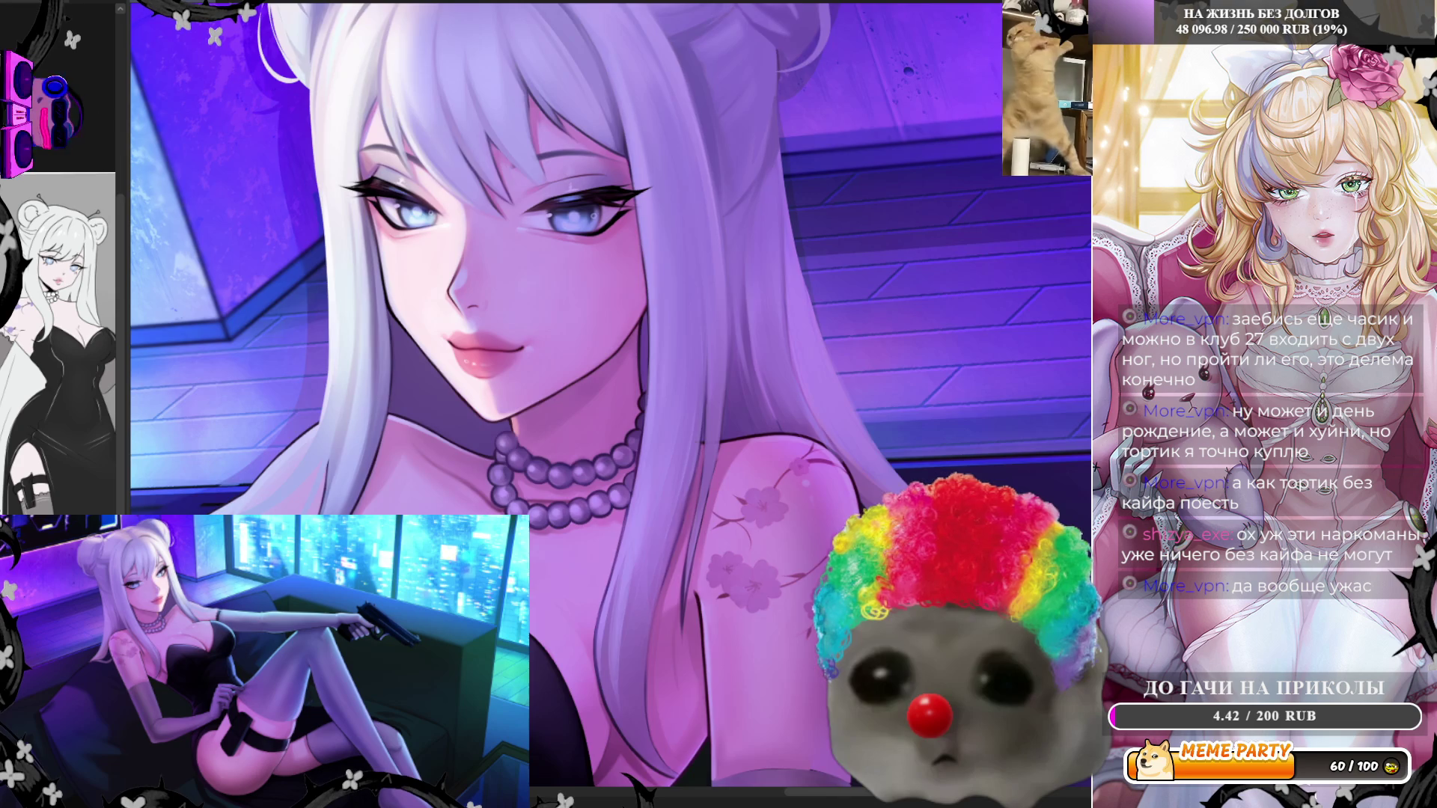
scroll(600, 289, "up", 4)
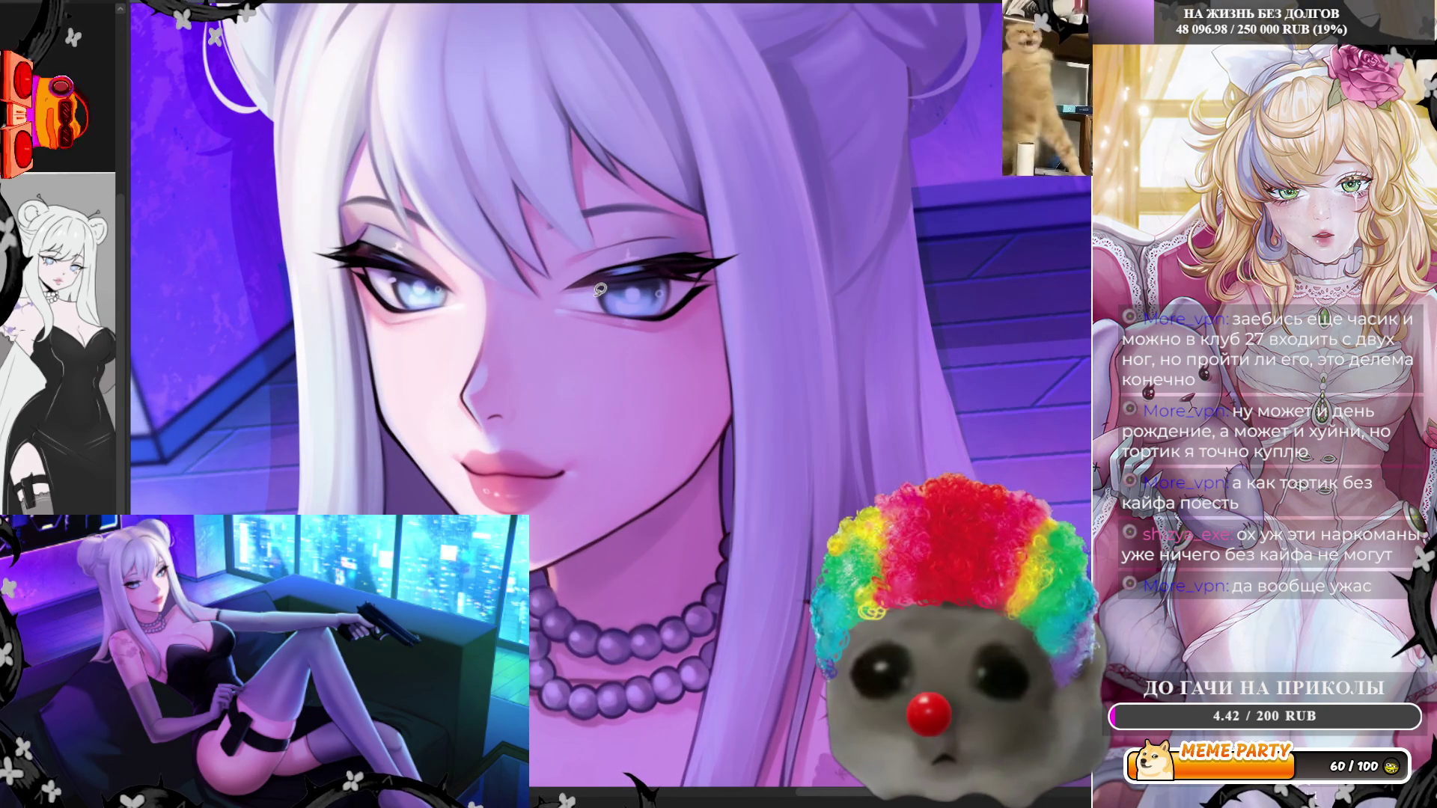